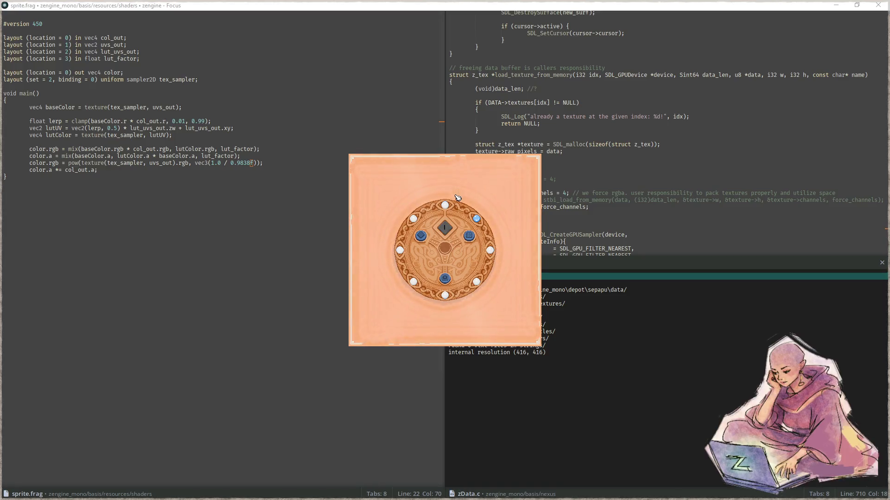
Change sprite.frag's gamma divisor to 0.983825, save, rebuild and run the game
key(Escape)
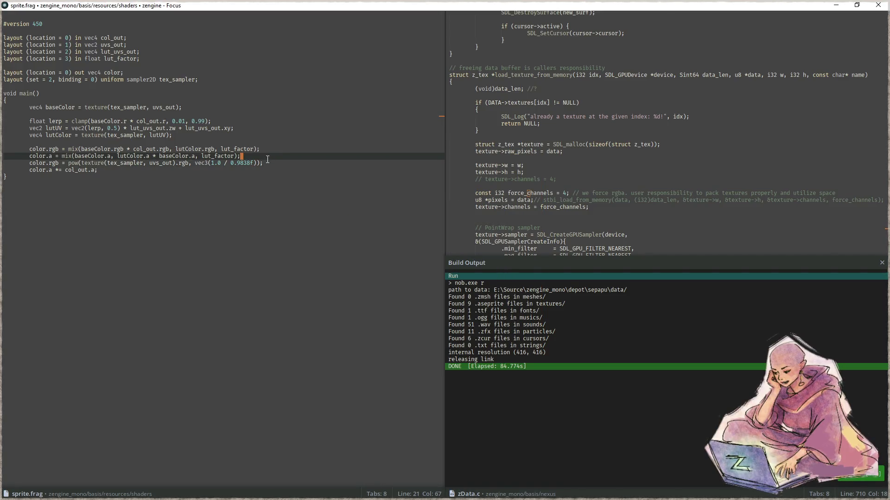
text(25)
key(ctrl+s)
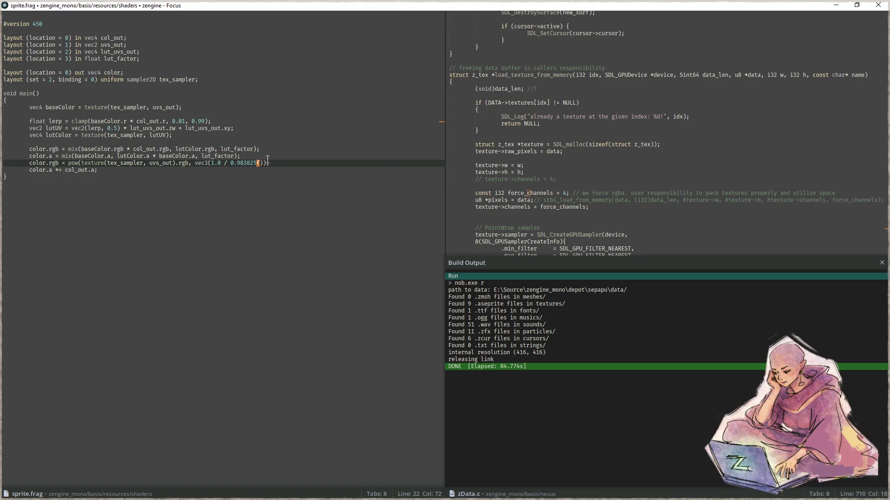
key(F5)
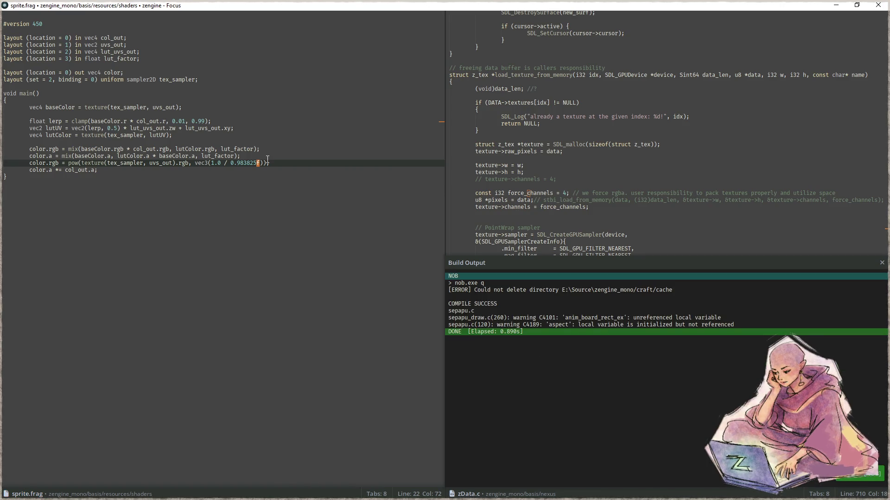
key(F6)
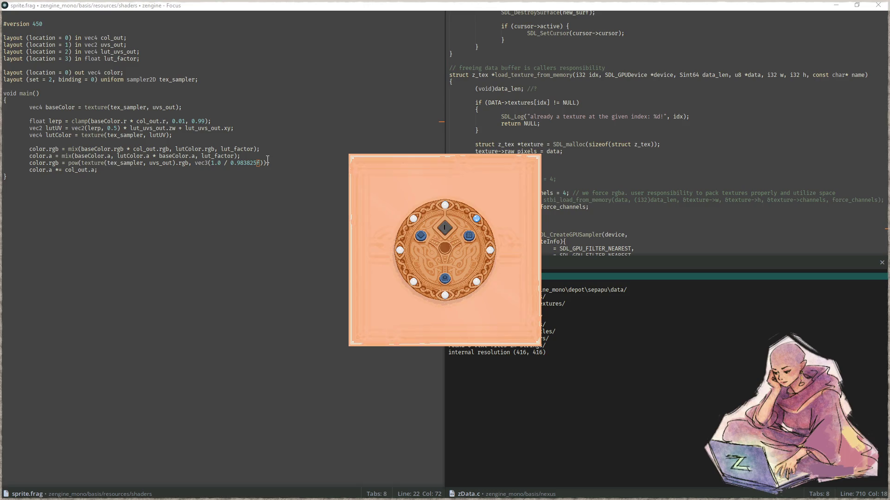
Capture the game board as a screen snip and switch to Aseprite
key(super+shift+s)
drag(379, 185, 523, 321)
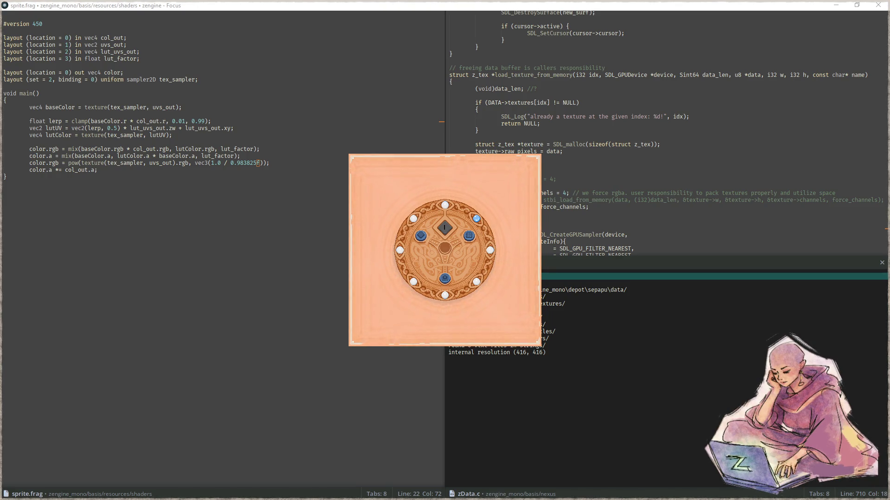
key(alt+Tab)
scroll(221, 272, down, 4)
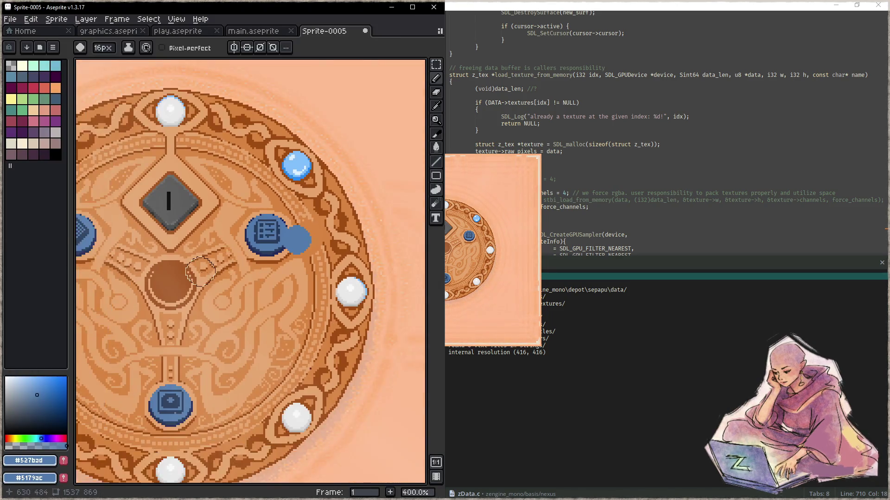
Paste the captured board into Sprite-0005 and look over graphics.aseprite and main.aseprite
key(ctrl+v)
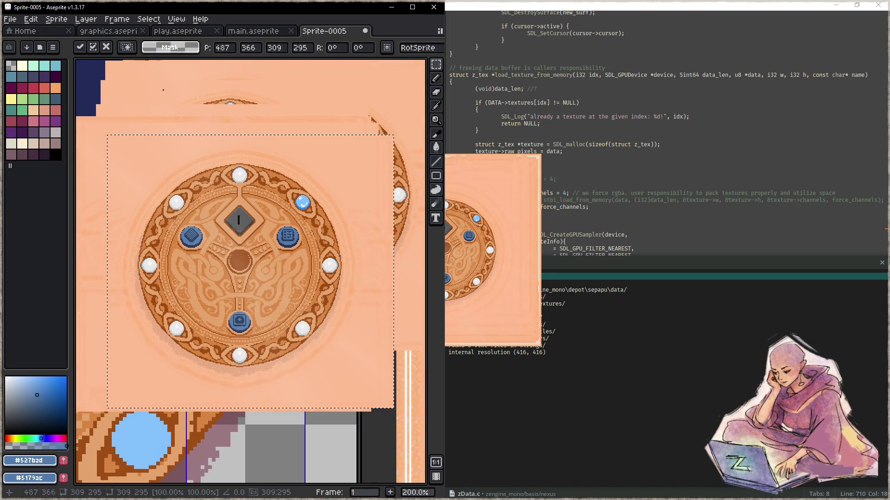
scroll(206, 150, up, 2)
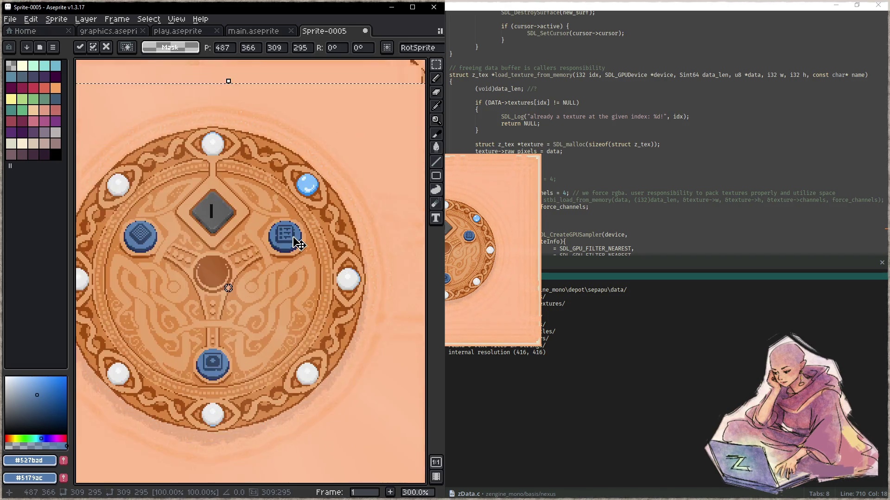
click(118, 32)
scroll(256, 187, up, 1)
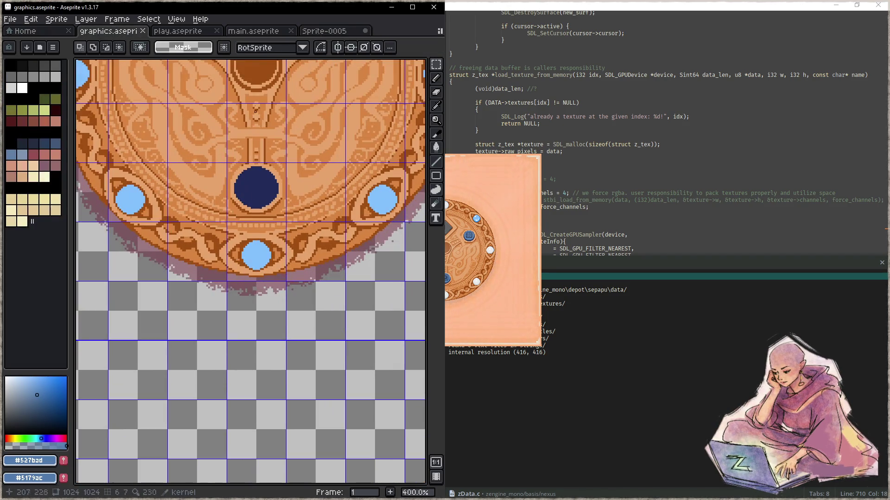
click(252, 32)
key(alt)
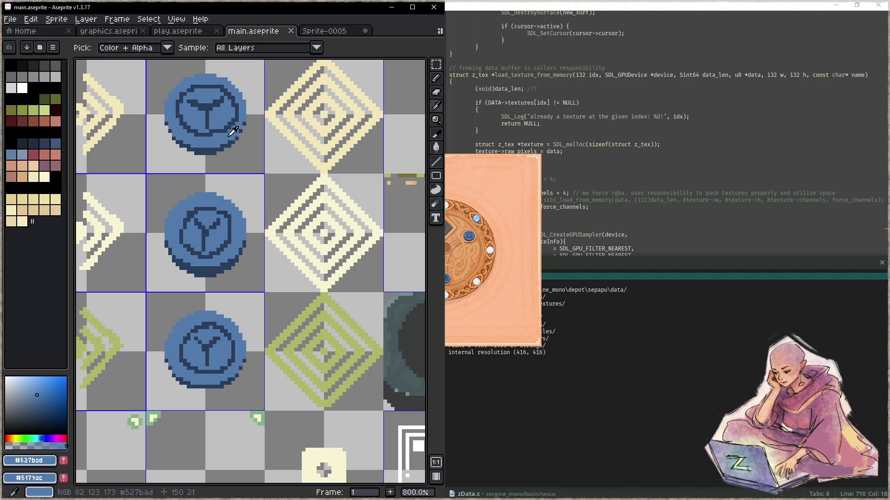
Sample the blue peg's dark and light shades from the pasted capture
click(324, 31)
scroll(292, 245, up, 2)
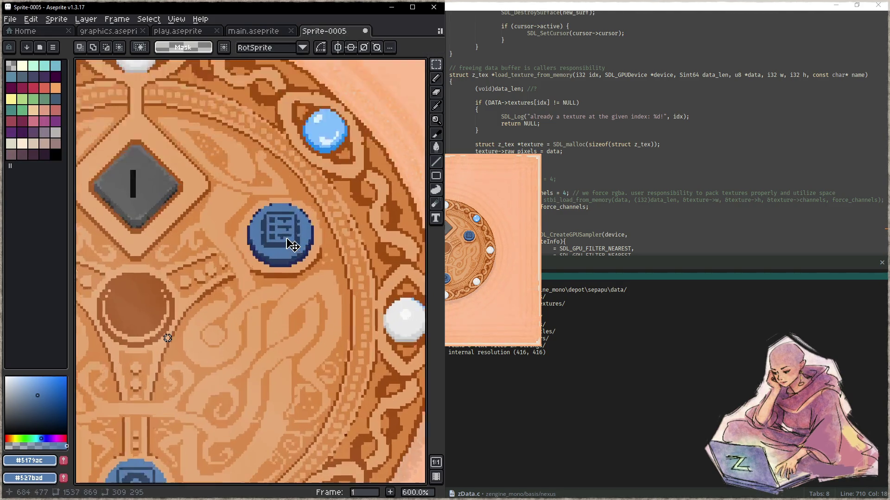
scroll(292, 244, up, 4)
key(alt)
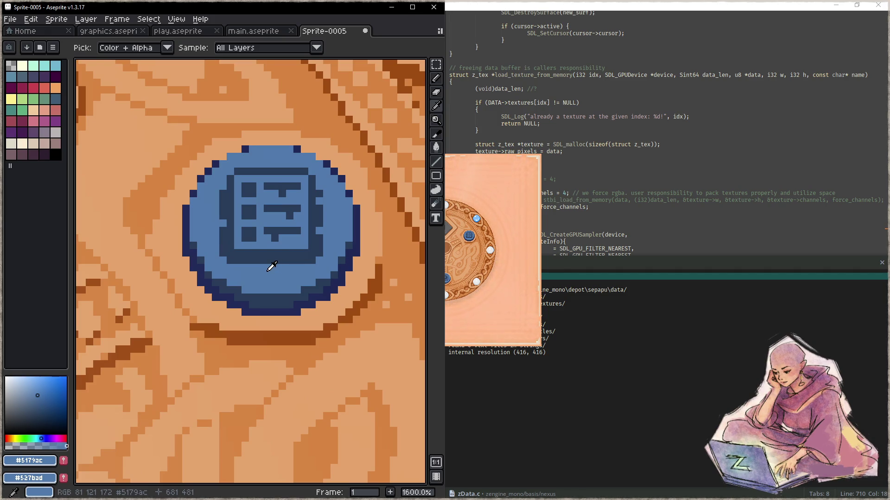
mouse_move(270, 260)
mouse_down()
mouse_move(255, 258)
mouse_move(266, 273)
mouse_move(246, 270)
mouse_move(205, 227)
mouse_move(227, 266)
mouse_up()
scroll(227, 266, down, 5)
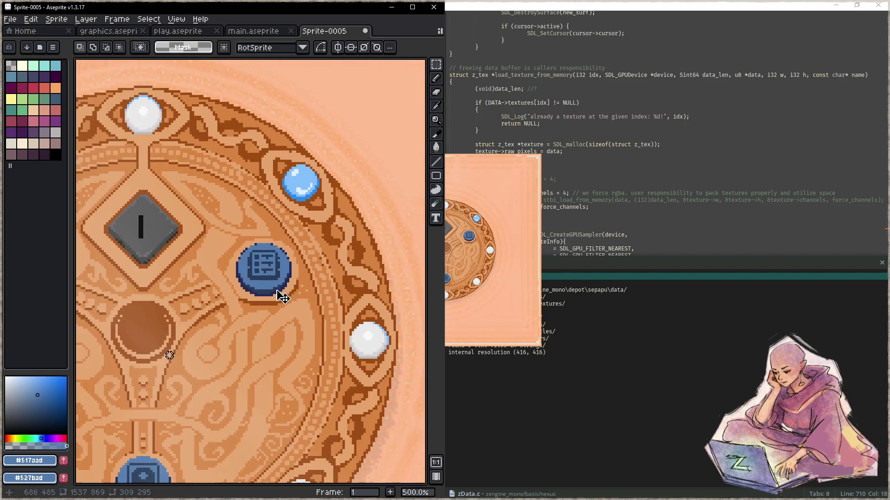
Pick the original frame orange #d88541 from graphics.aseprite
click(104, 32)
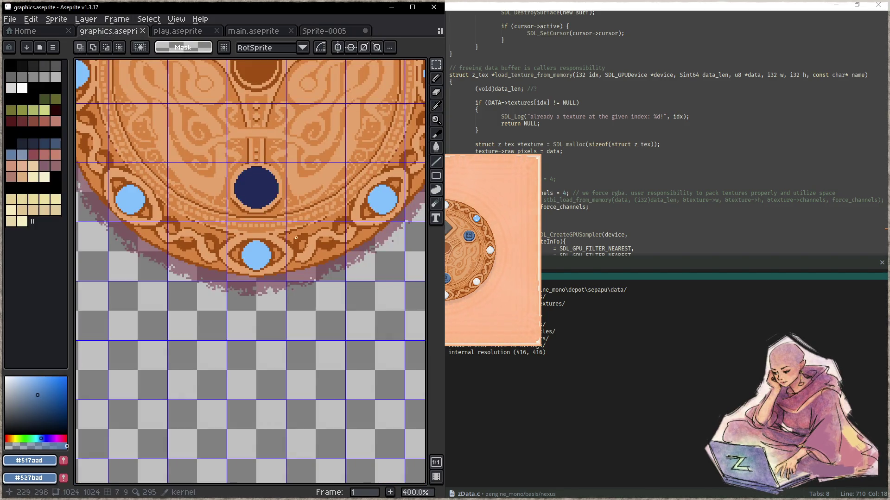
scroll(279, 224, up, 5)
alt+click(262, 184)
key(x)
alt+click(263, 184)
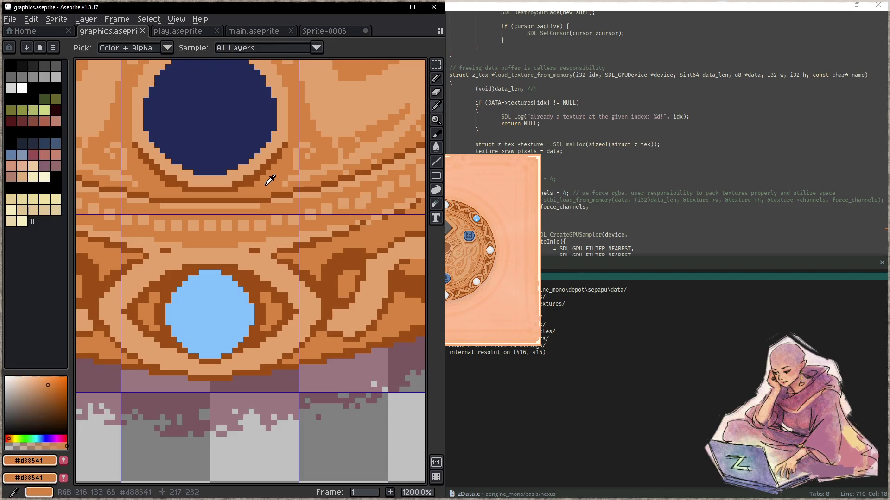
Sample the capture's orange #d78440 for comparison, then minimise Aseprite
key(ctrl+Tab)
key(ctrl+Tab)
key(ctrl+Tab)
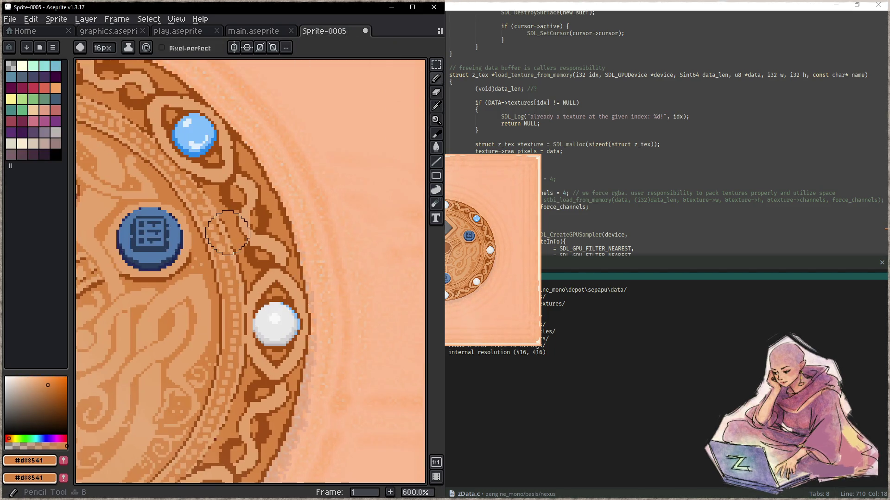
scroll(234, 247, up, 7)
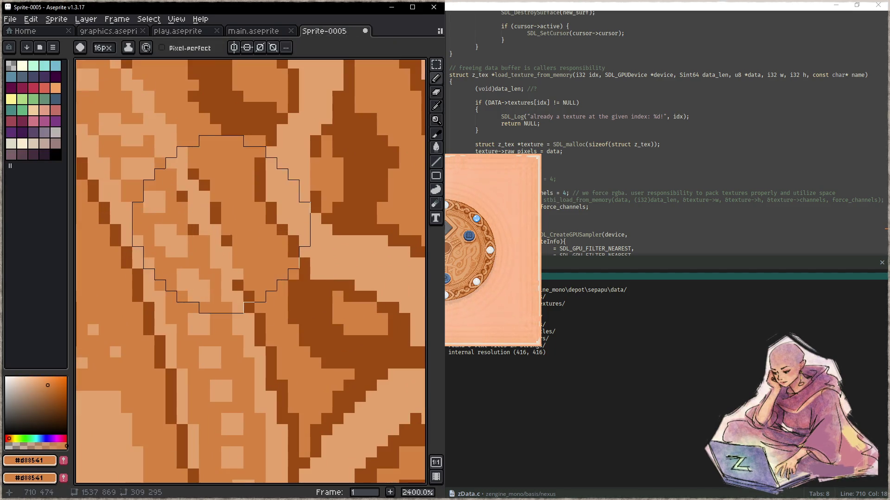
alt+click(262, 237)
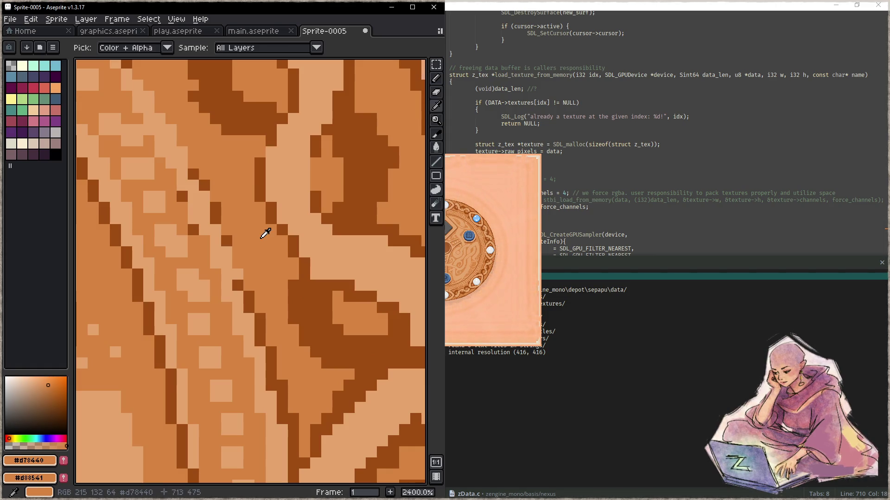
key(x)
scroll(278, 162, up, 1)
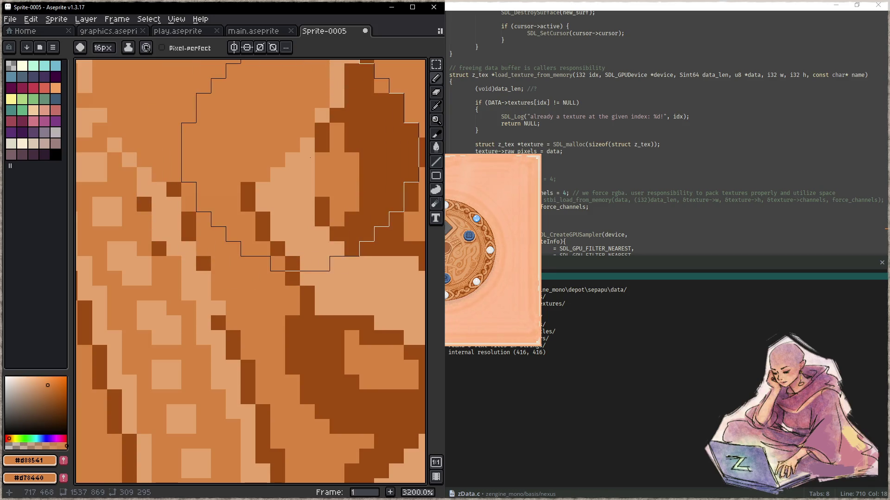
click(392, 7)
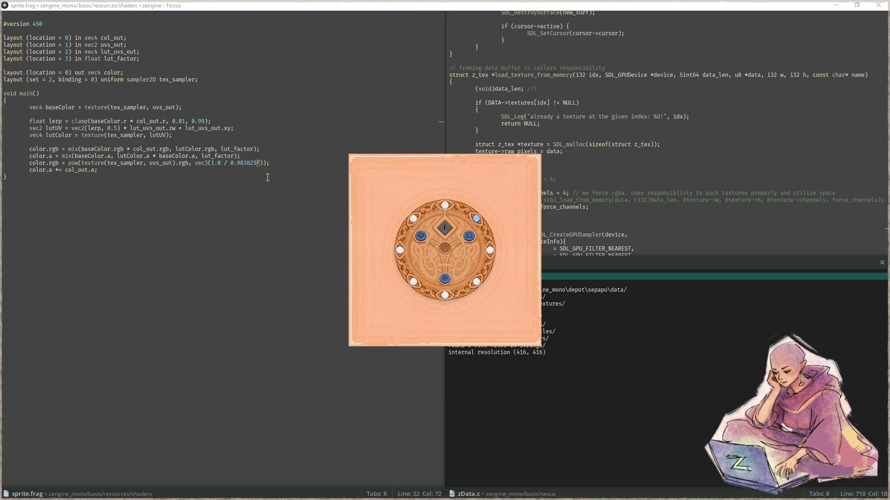
Bring sprite.frag, with its 0.983825 gamma divisor, in front of the game window
click(30, 164)
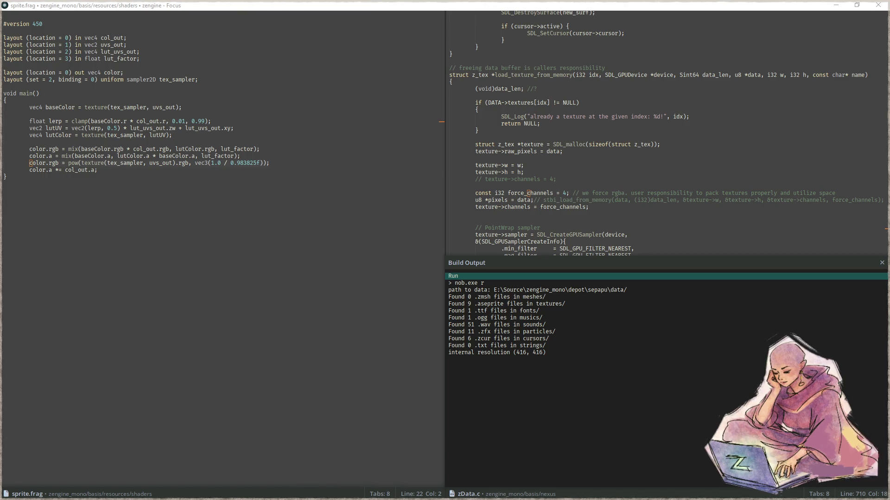
Search the project for linear_to_srgb, then '* 255', and open zAseprite.c at line 350
click(293, 267)
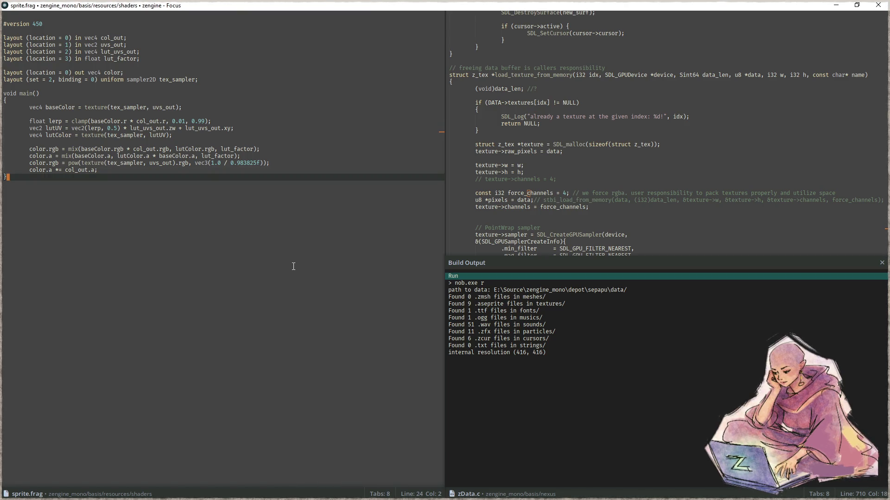
key(ctrl+shift+f)
text(linear_to_srgb)
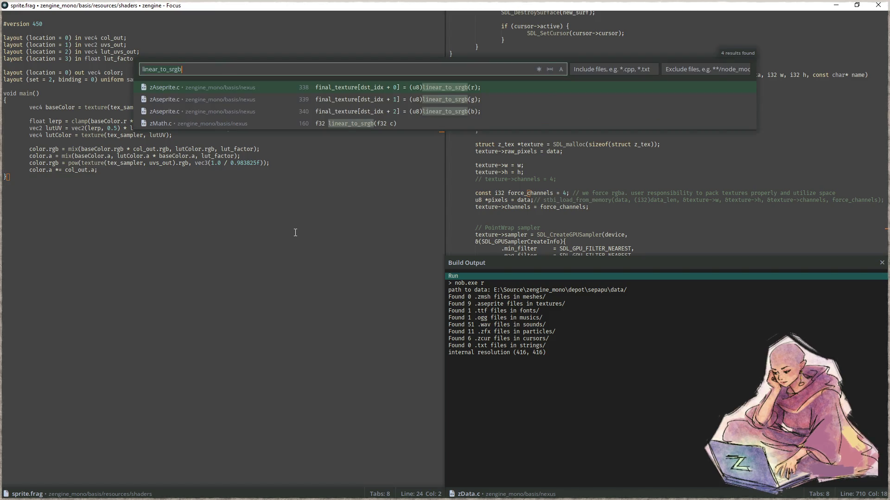
key(ctrl+a)
text(* 256)
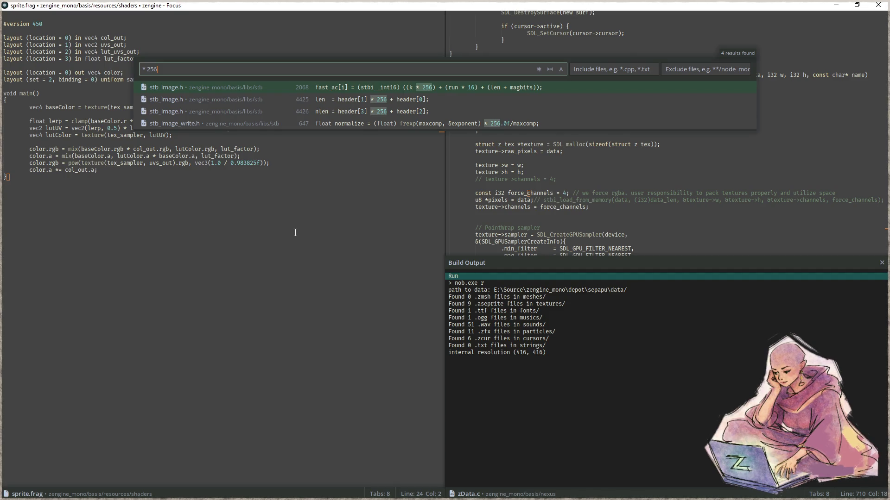
key(BackSpace)
text(5)
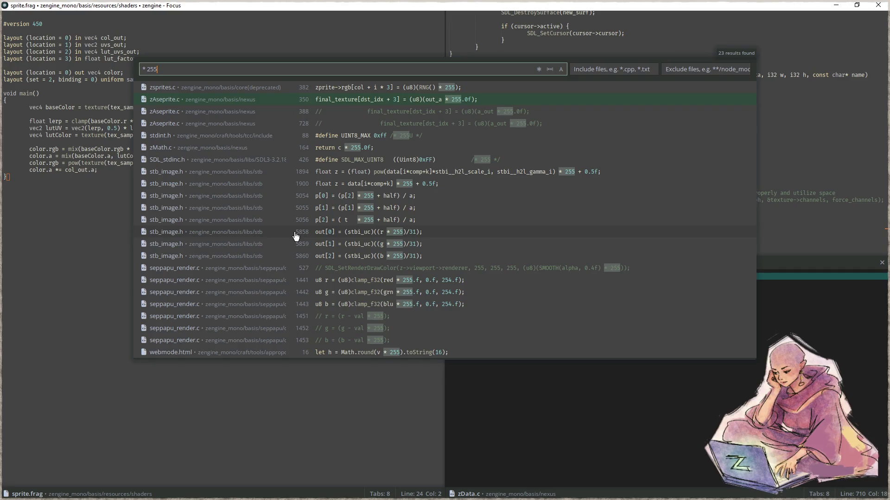
key(Return)
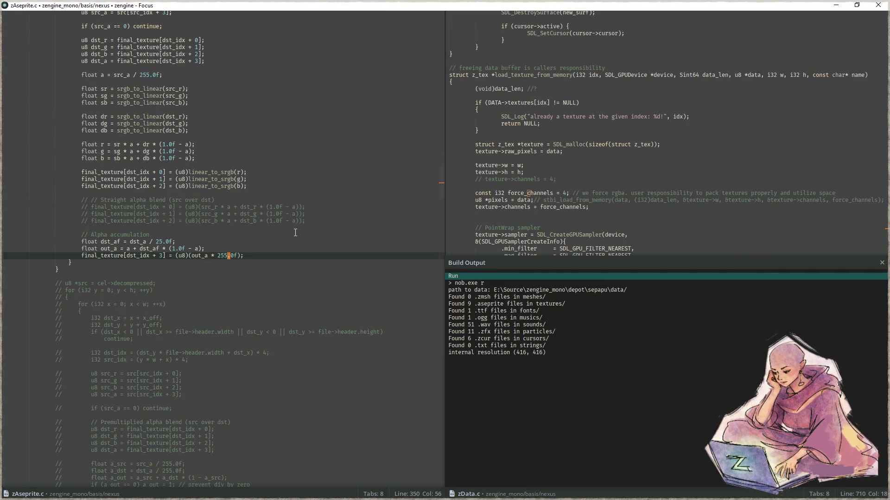
Change line 350's alpha multiplier from 255.0f to 256.0f, save and rebuild
key(BackSpace)
text(6)
key(ctrl+s)
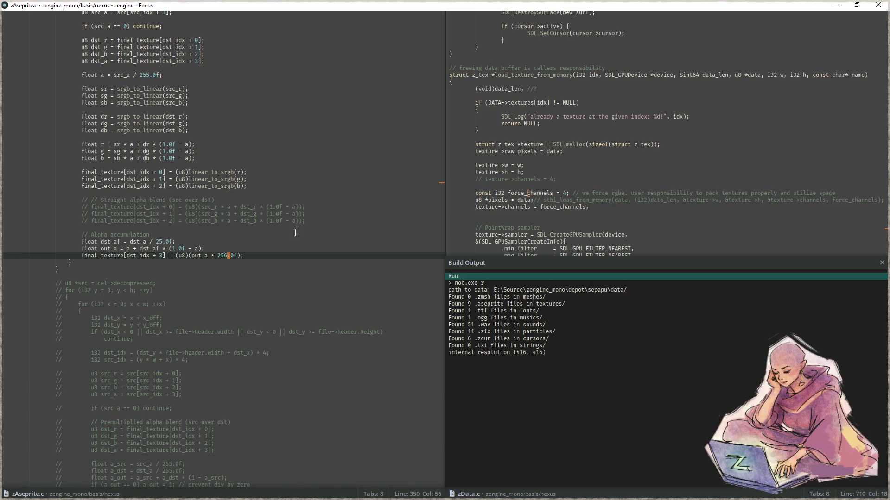
key(F5)
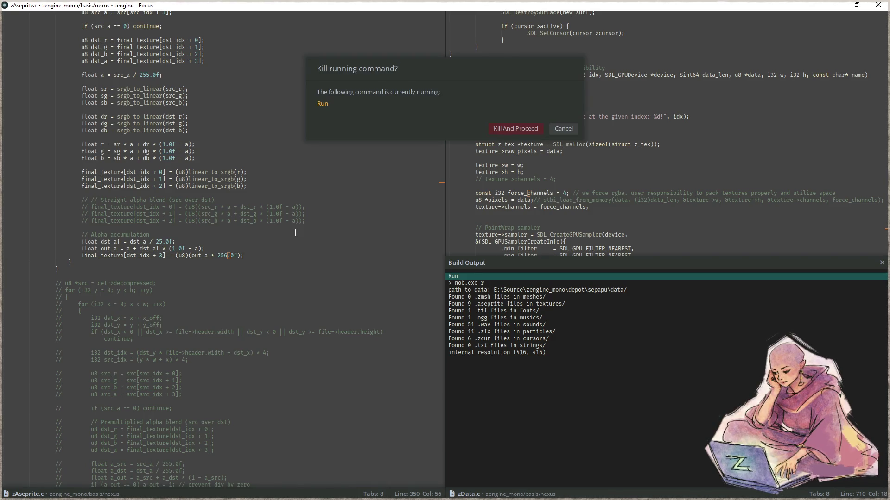
Close the game, append the comment //agh to line 350 and rebuild
key(Escape)
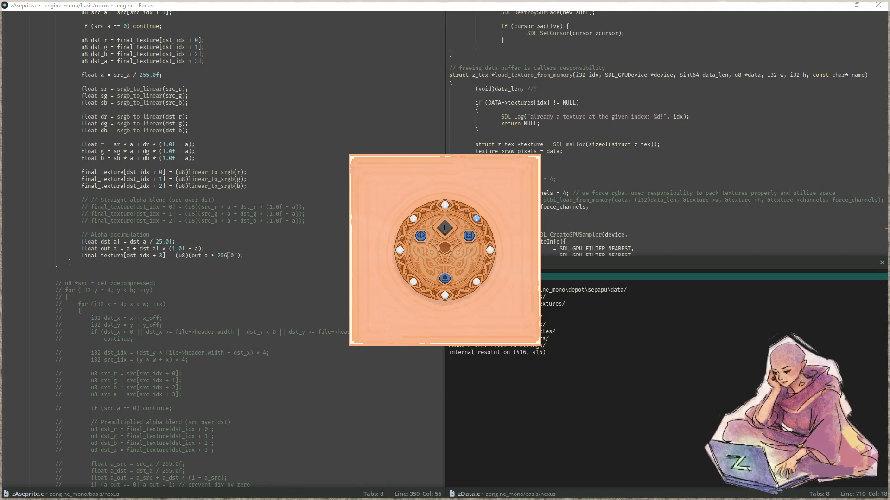
key(Escape)
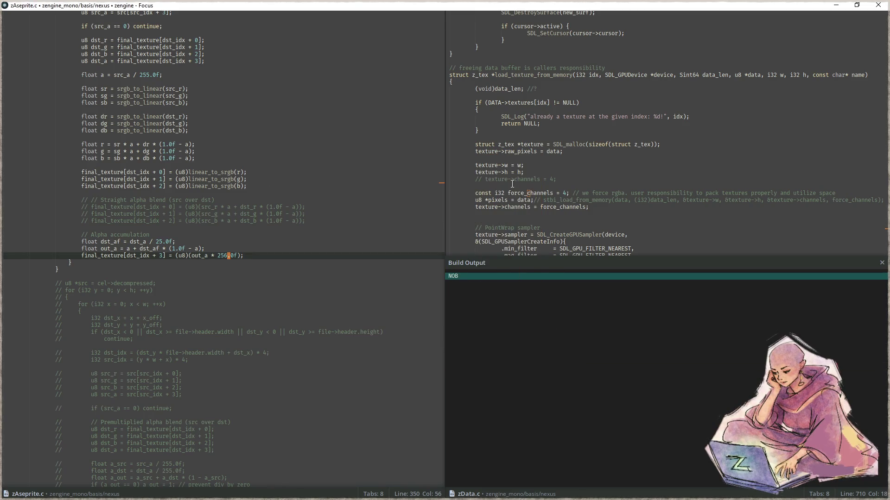
key(F5)
click(310, 256)
text(//agh)
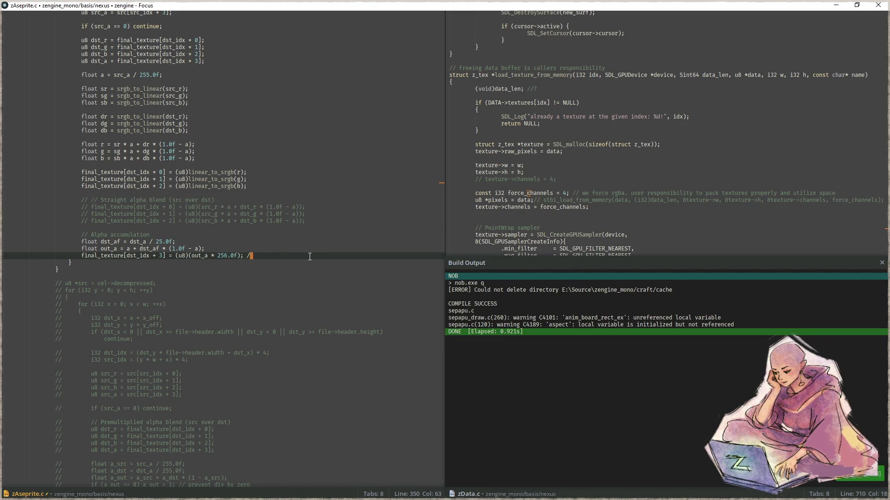
key(F5)
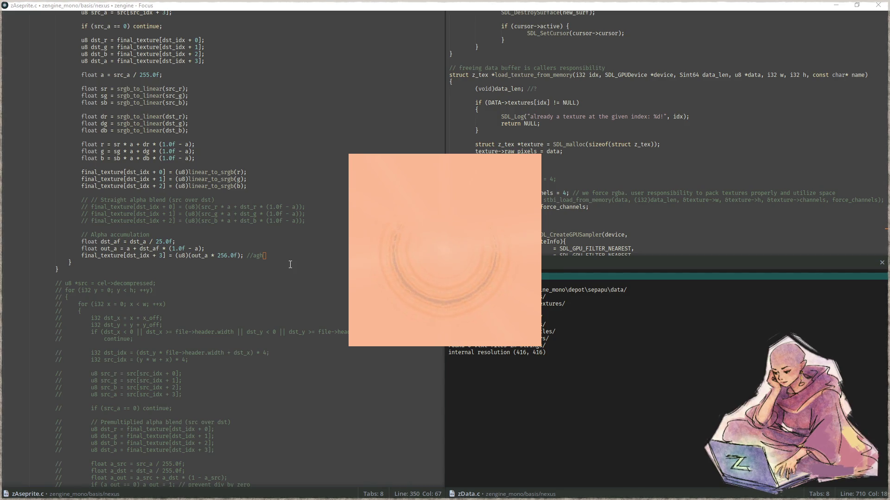
Snip the peach game preview window, then close the game
key(super+shift+s)
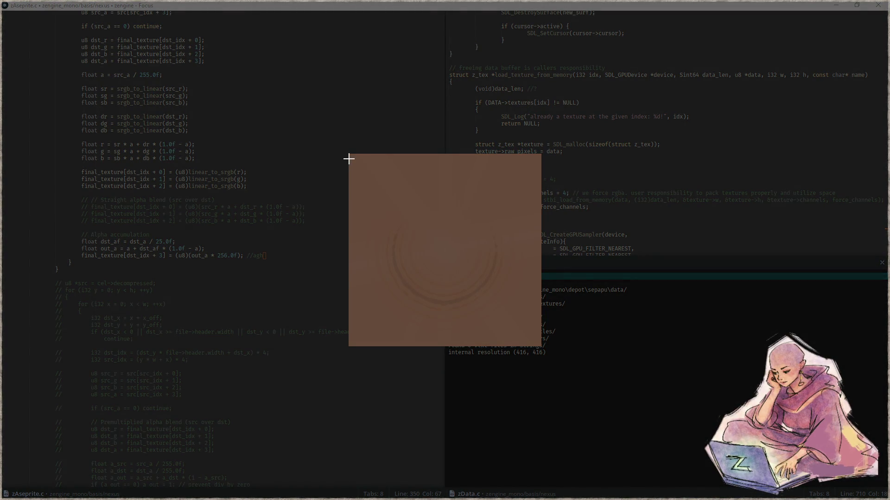
mouse_move(342, 147)
mouse_down()
mouse_move(363, 185)
mouse_move(558, 375)
mouse_move(551, 358)
mouse_up()
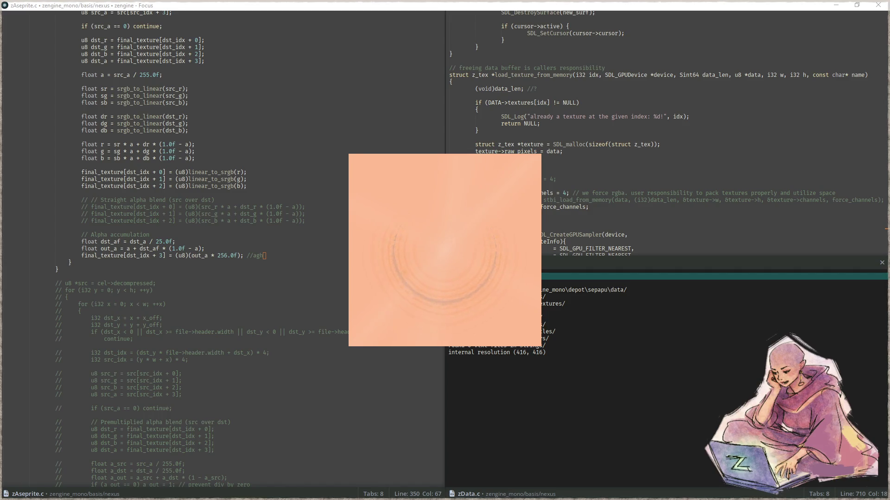
key(Escape)
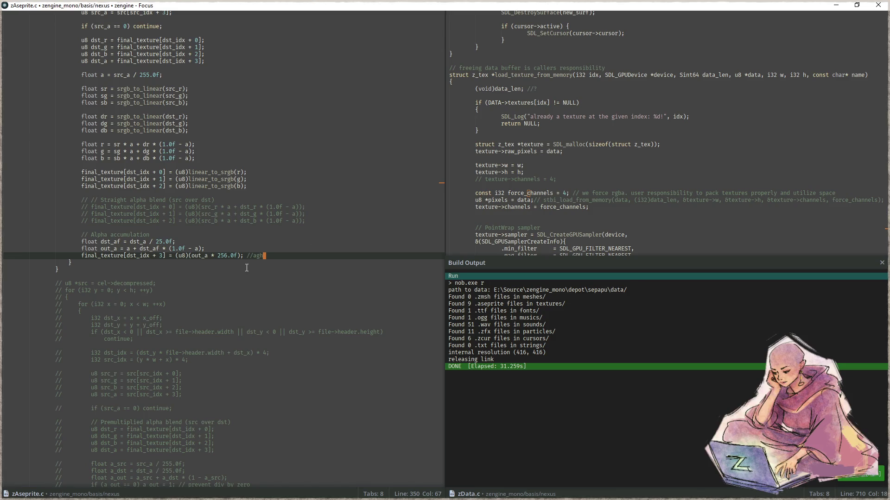
Restore line 350's multiplier to 255.0f, delete the //agh comment and save
click(229, 255)
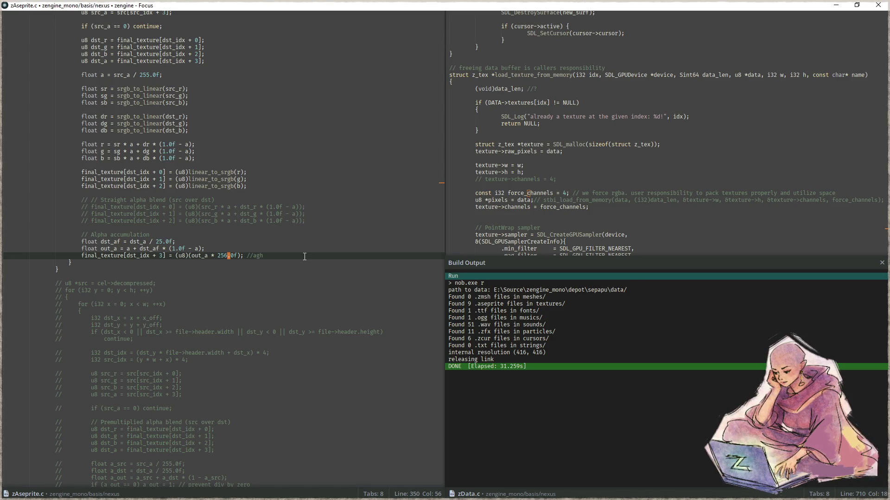
key(BackSpace)
text(5)
key(Right)
key(Right)
key(Right)
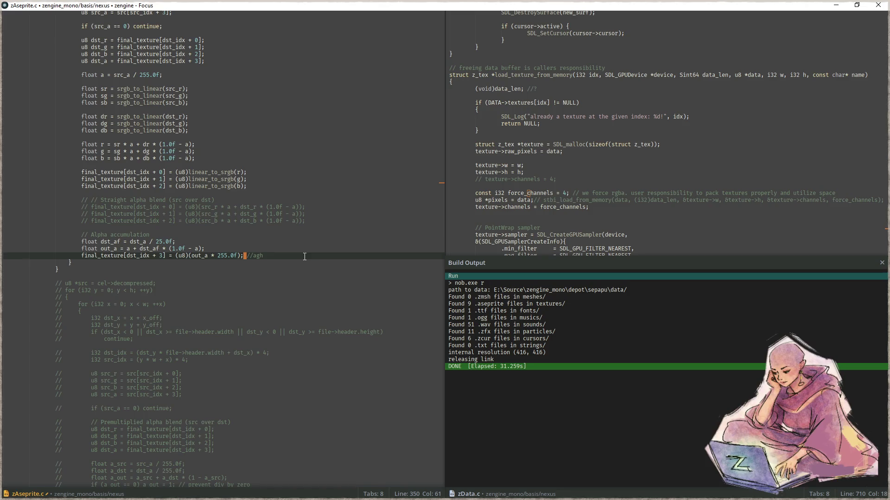
key(shift+End)
key(Delete)
key(ctrl+s)
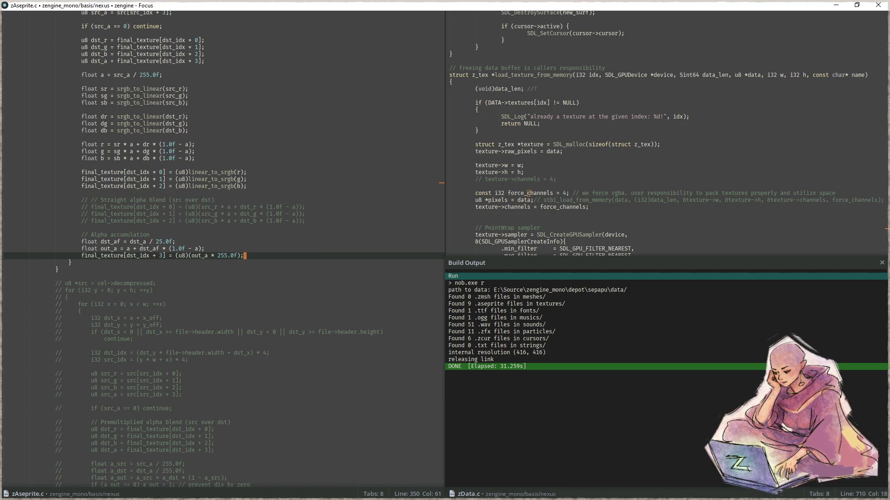
Dismiss the paused music video prompt, return to zAseprite.c and rebuild the project
key(alt+Tab)
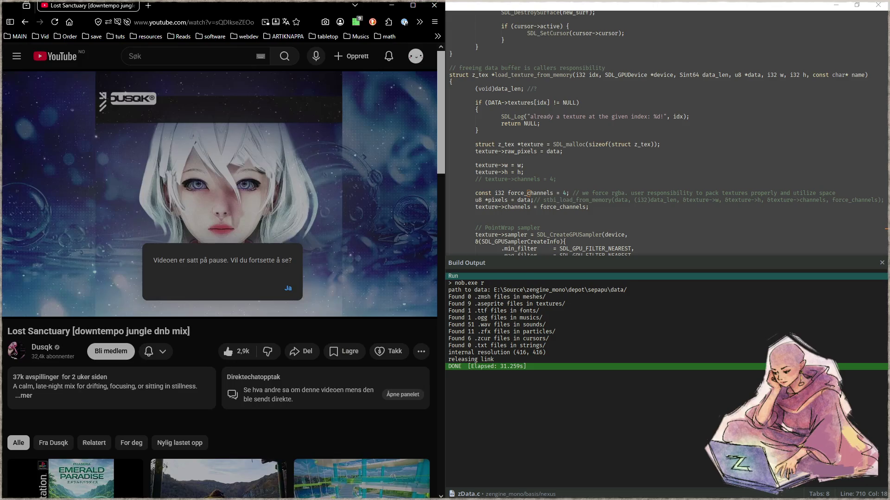
click(288, 289)
click(398, 8)
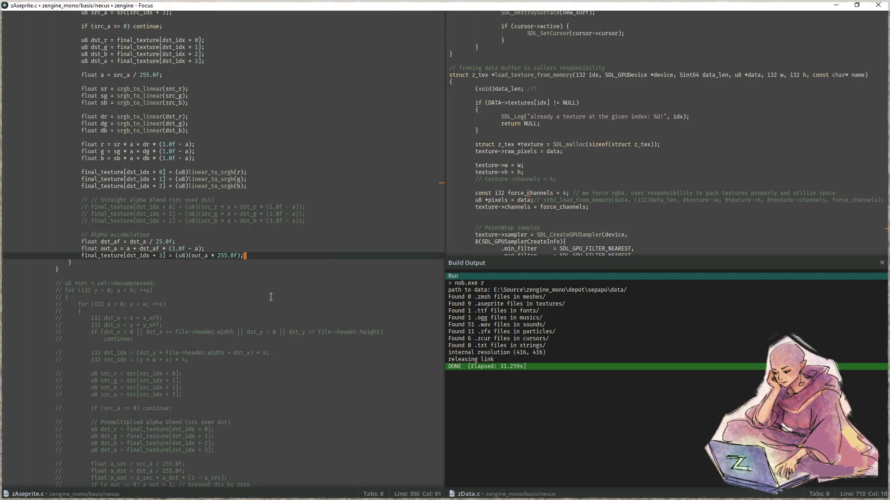
click(270, 297)
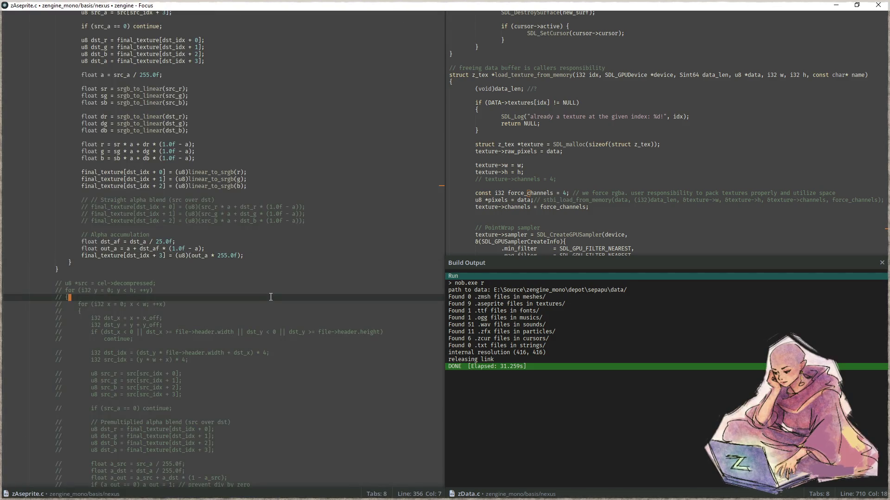
click(280, 257)
scroll(280, 256, up, 8)
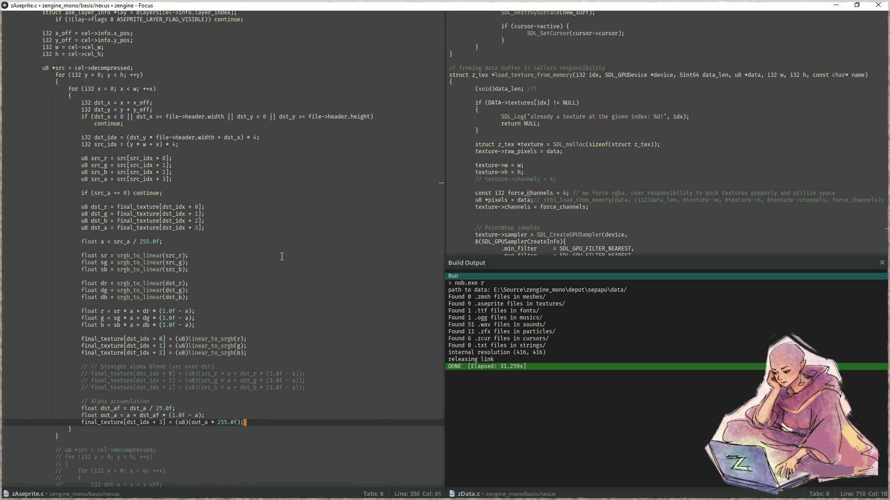
key(F5)
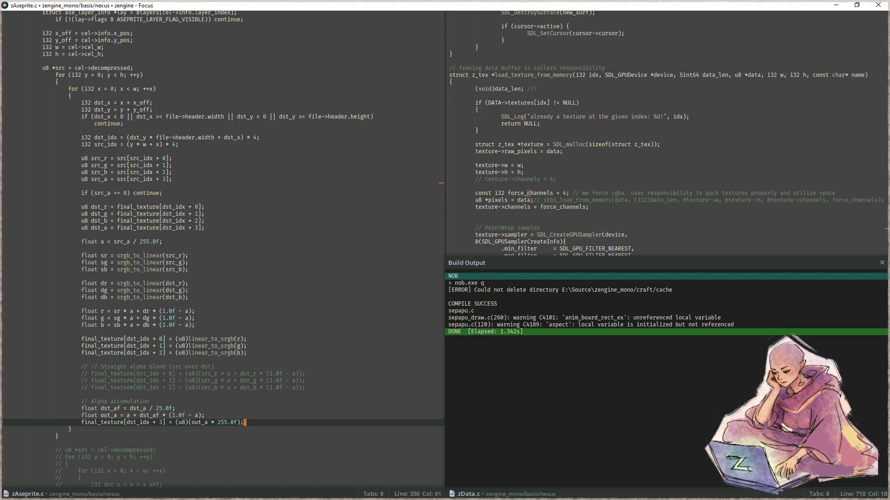
Search the project for '* 256' and open the first stb_image.h match
click(274, 277)
key(ctrl+shift+f)
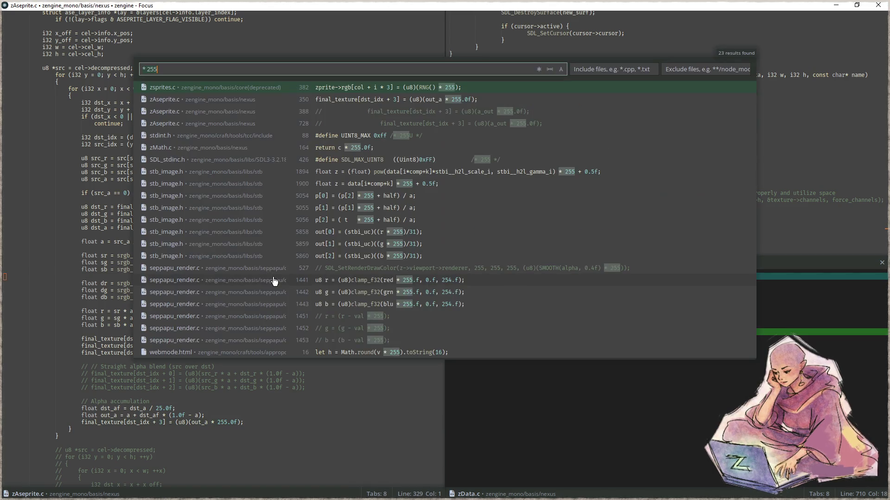
key(BackSpace)
text(6)
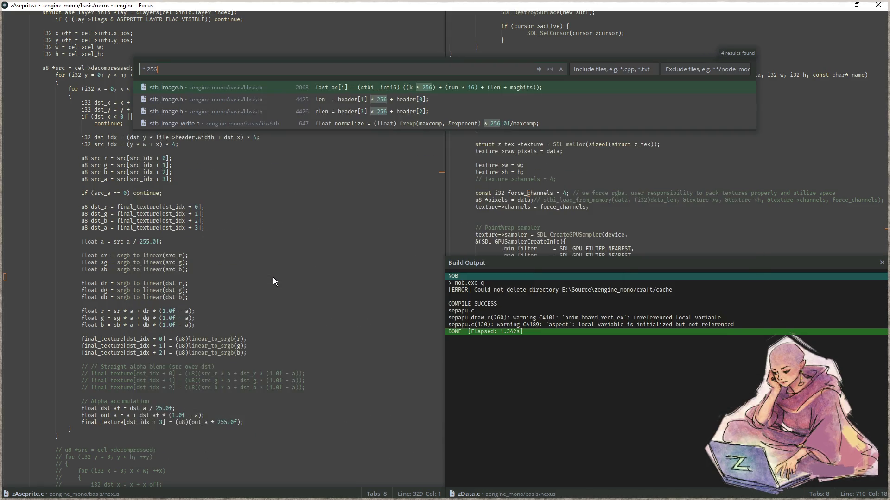
key(Return)
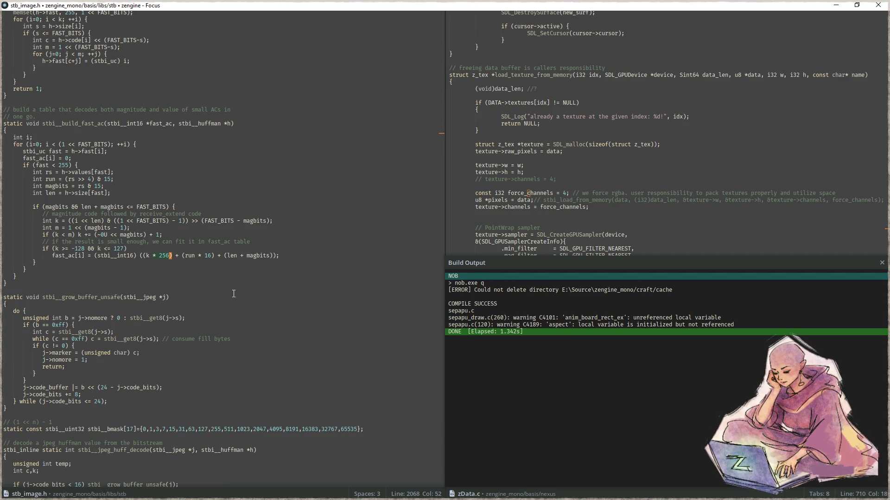
Close Build Output and open zAseprite.c in the right code pane
click(181, 298)
key(Escape)
click(600, 269)
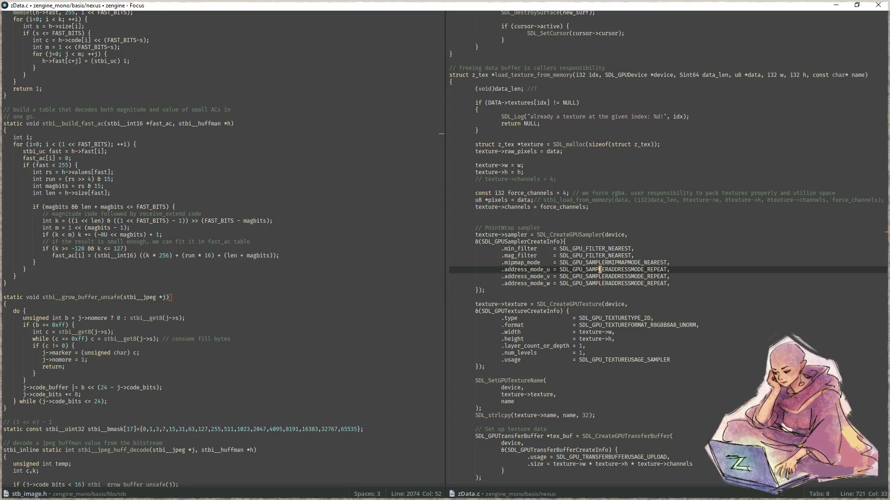
key(ctrl+p)
text(zase)
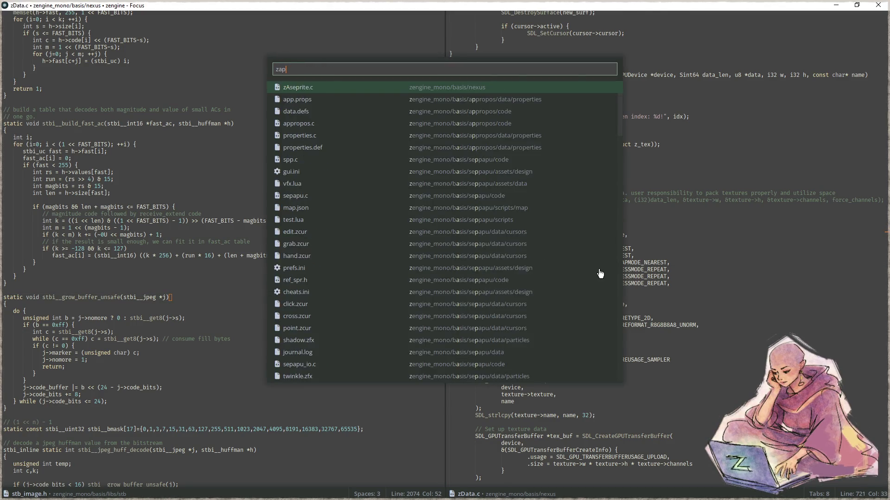
key(Return)
Uncomment the BMP-saving test-blit block in zAseprite.c and run the game
scroll(599, 269, down, 6)
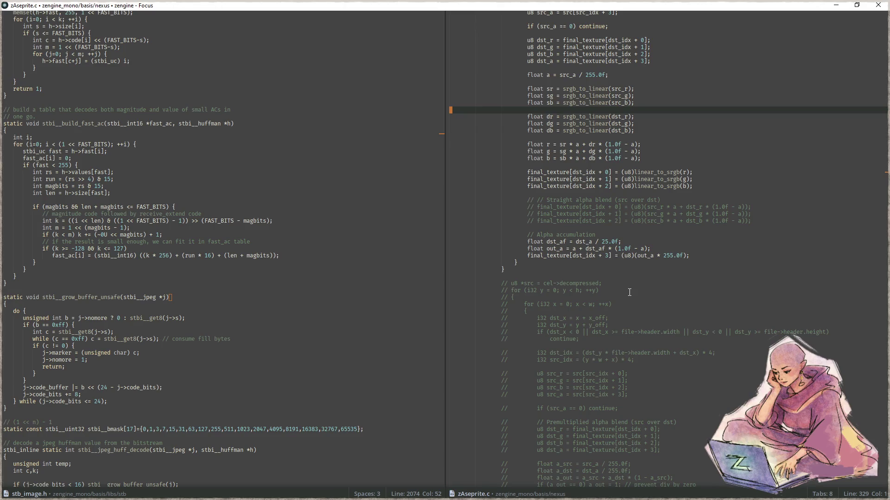
scroll(629, 292, down, 2)
scroll(629, 291, down, 8)
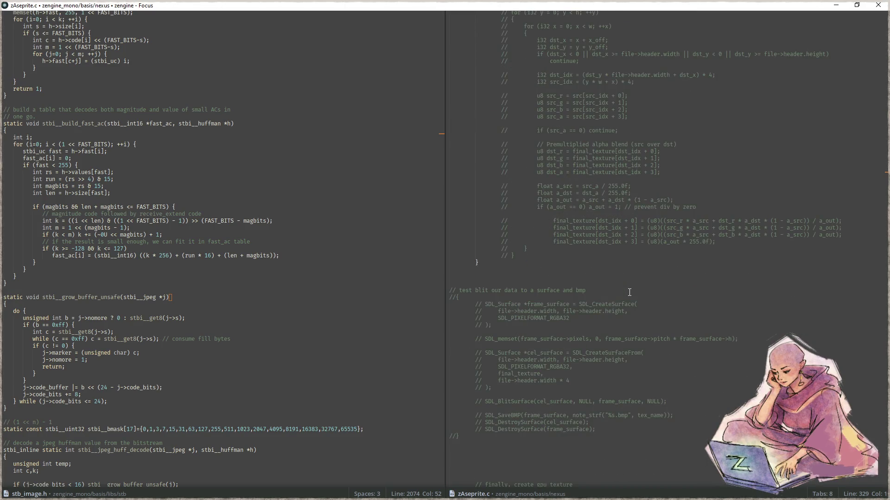
scroll(629, 292, down, 6)
drag(461, 271, 443, 129)
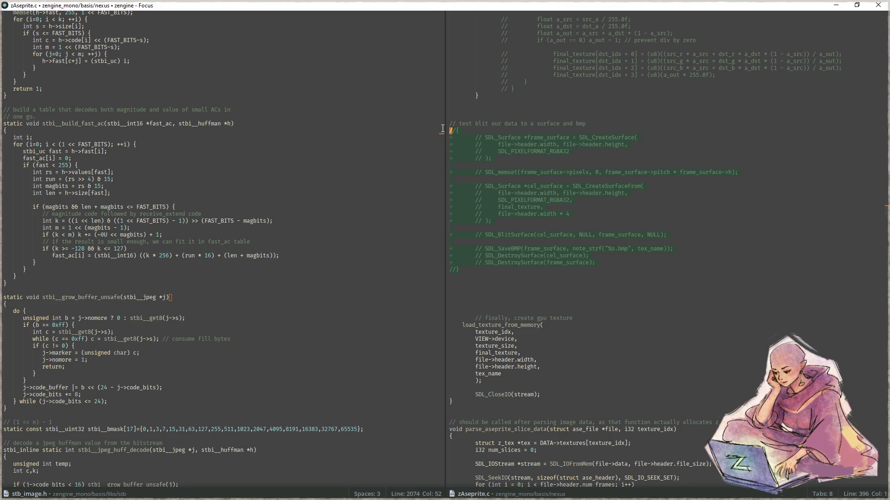
key(ctrl+slash)
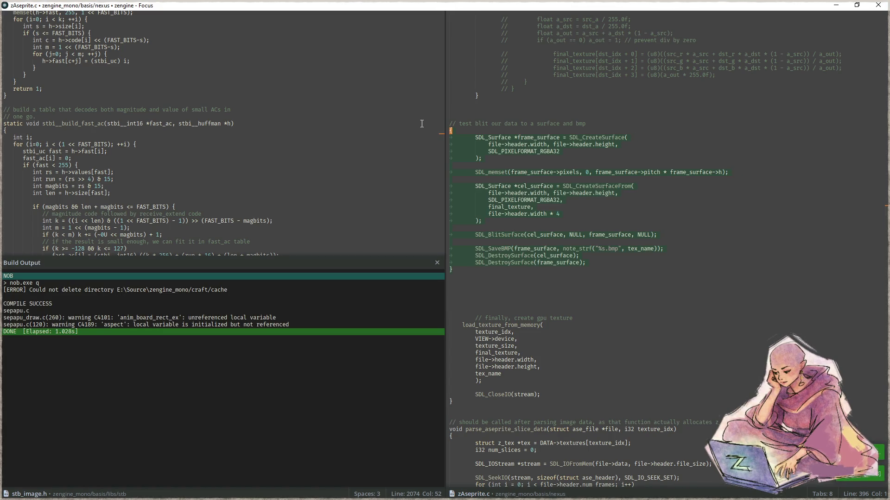
key(F5)
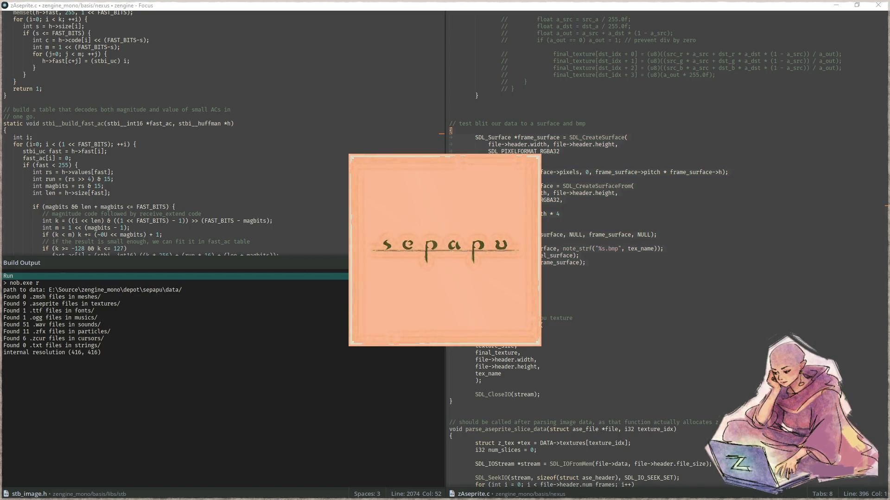
Open the sepapu folder in File Explorer, close the Vault (Z:) tab, then close Explorer
key(super+e)
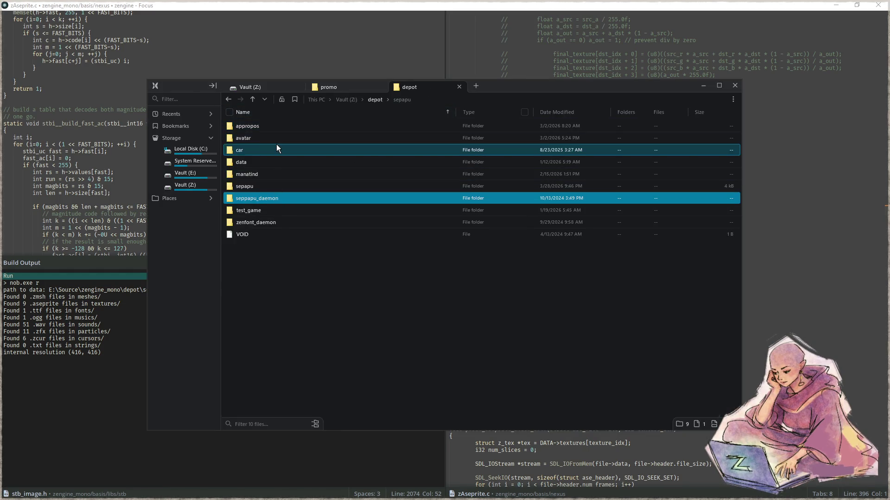
double_click(280, 185)
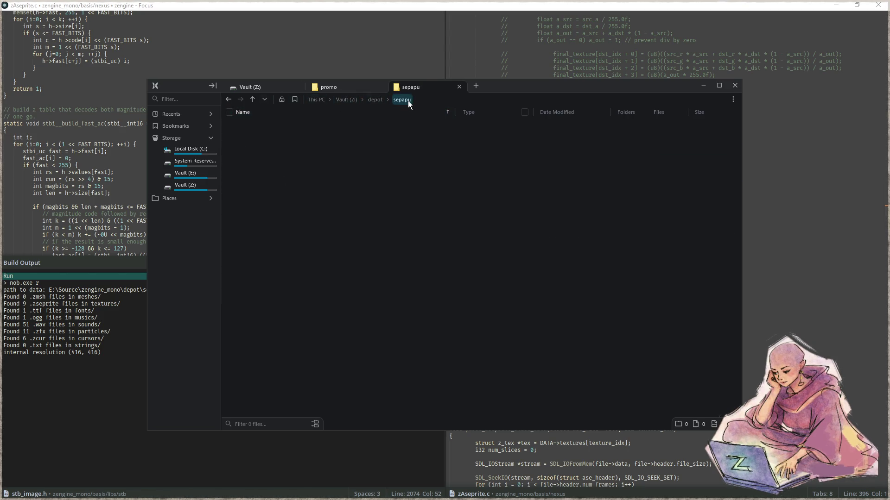
middle_click(271, 91)
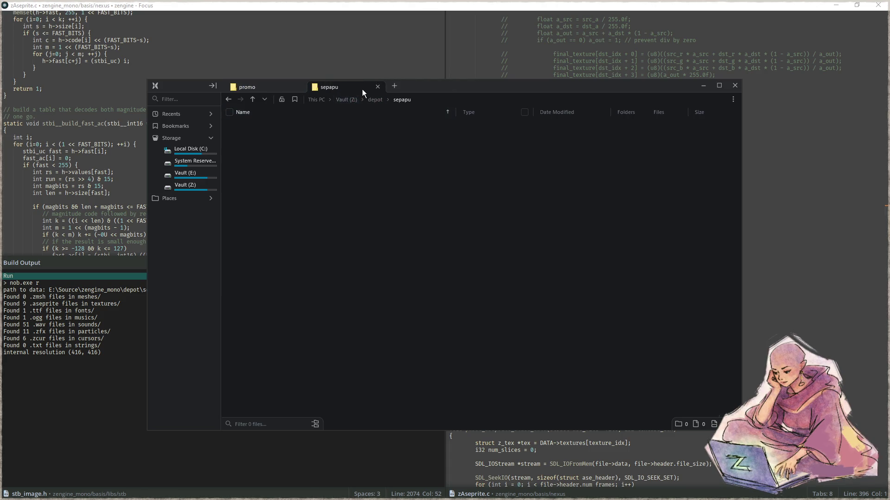
click(735, 85)
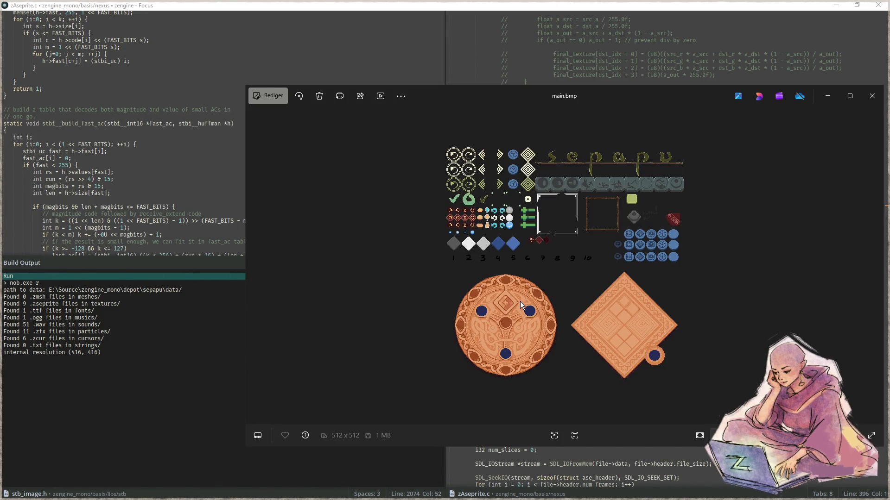
Dismiss the image viewer menu and paste the copied medallion into Sprite-0005
right_click(520, 301)
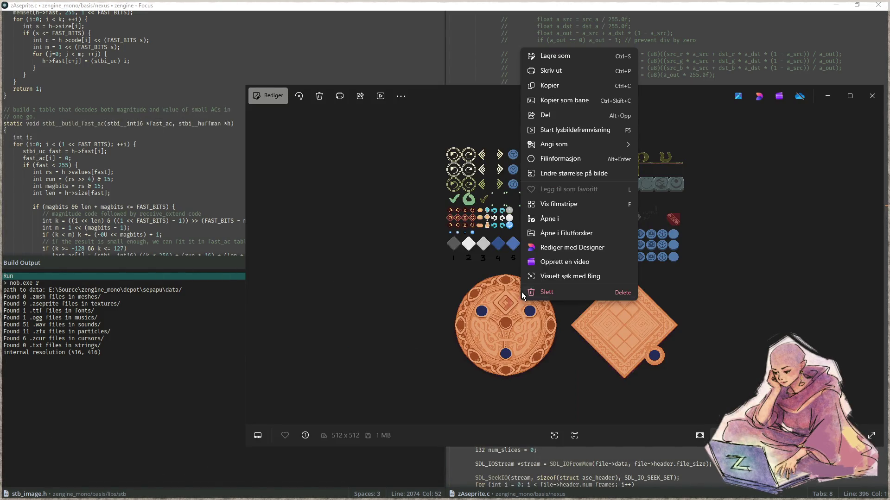
click(446, 101)
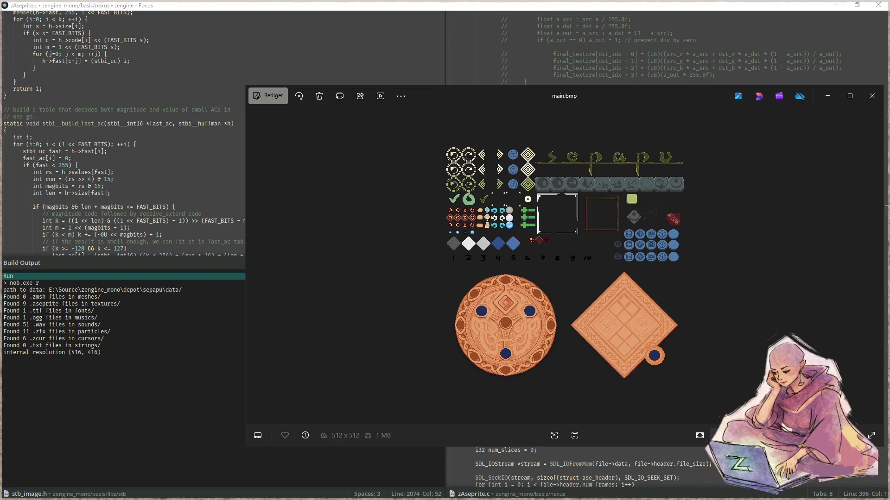
key(alt+Tab)
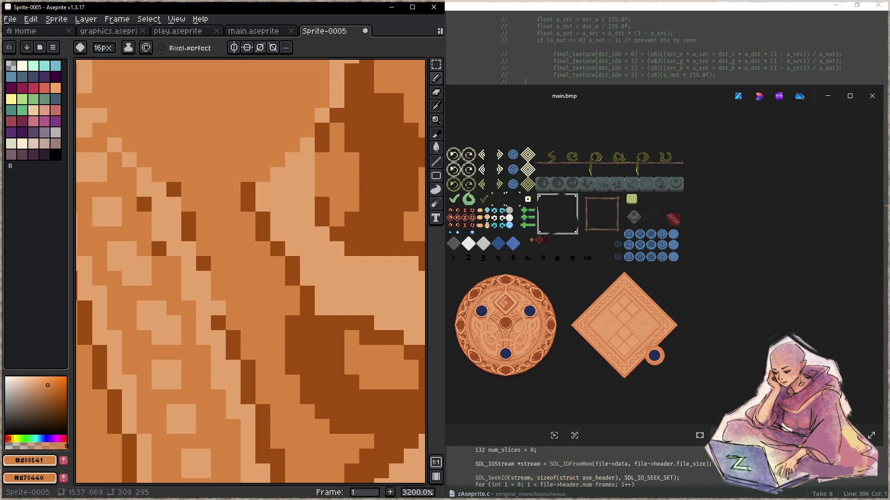
key(ctrl+v)
Drag main.bmp from the image viewer into Aseprite to open it as a new file
scroll(266, 189, down, 14)
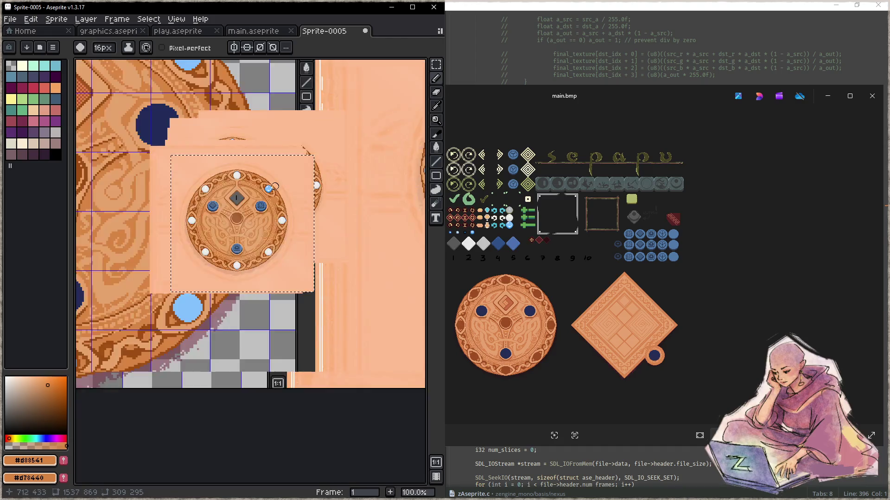
scroll(266, 189, up, 5)
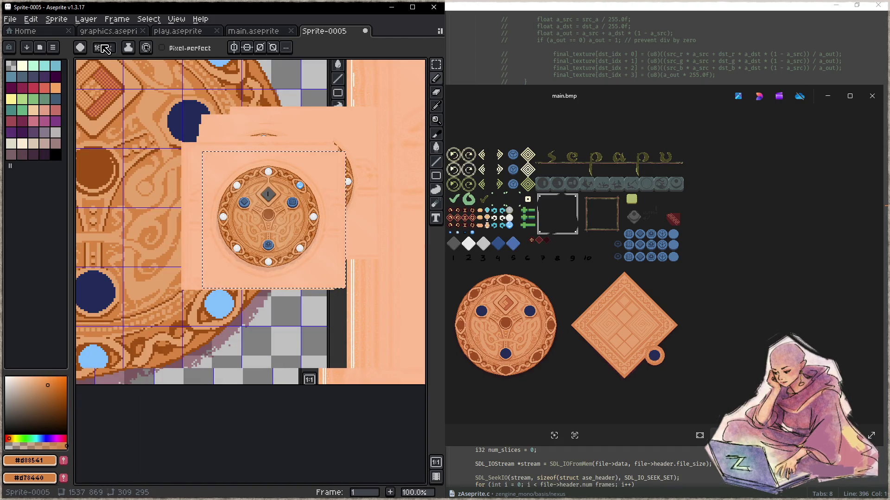
click(113, 35)
scroll(567, 315, up, 3)
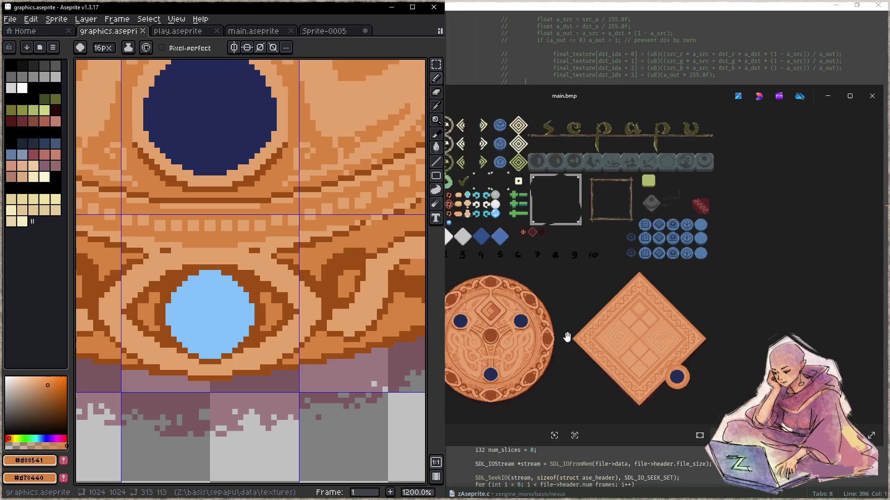
scroll(466, 304, up, 5)
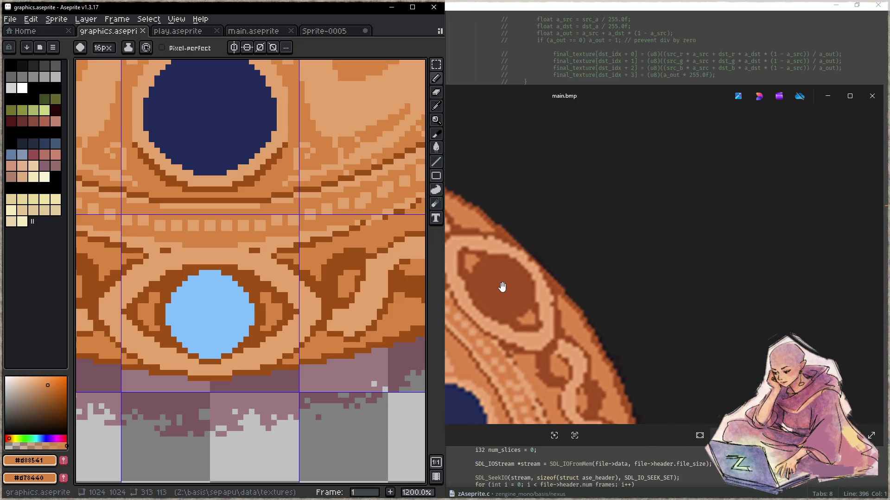
click(512, 311)
scroll(519, 315, down, 2)
scroll(470, 296, down, 5)
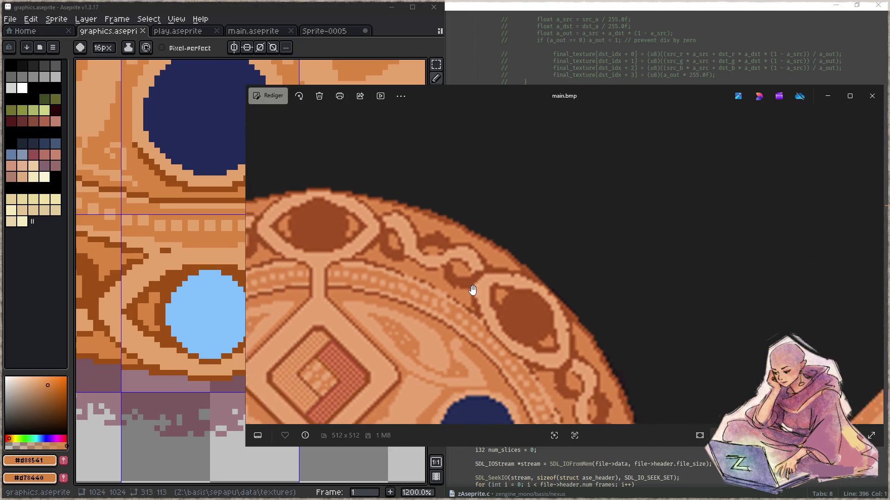
click(324, 30)
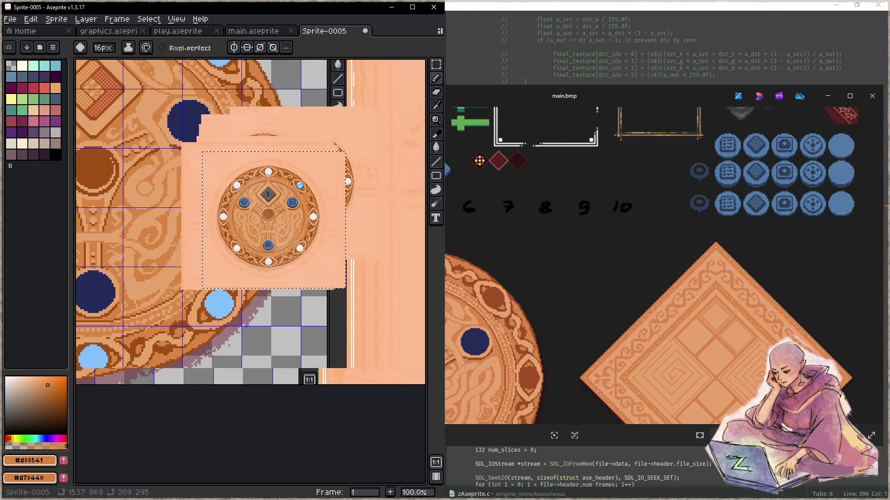
drag(602, 301, 239, 233)
Eyedrop the board orange #d88541 from graphics.aseprite and return to the pencil
scroll(190, 273, up, 3)
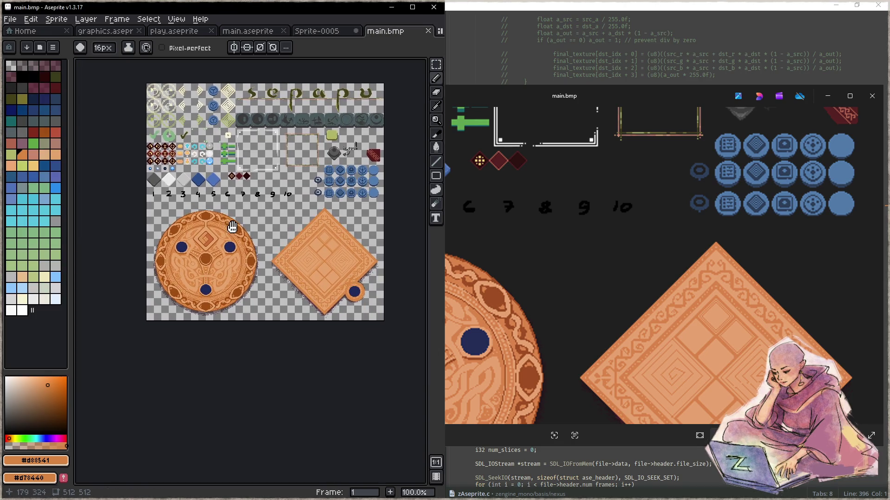
scroll(188, 272, up, 5)
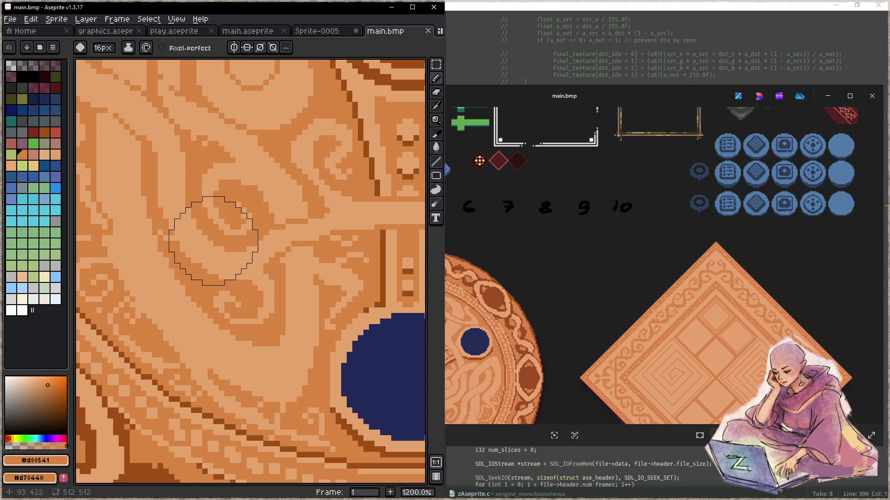
key(x)
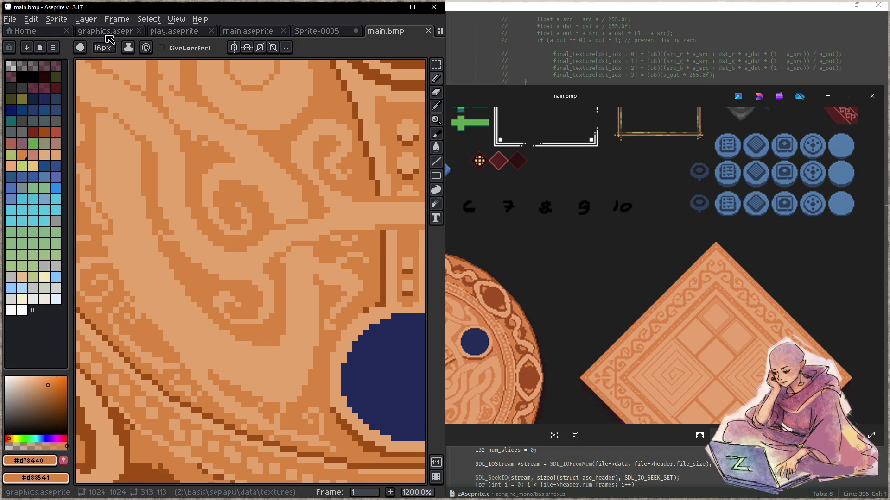
click(105, 31)
key(i)
click(228, 235)
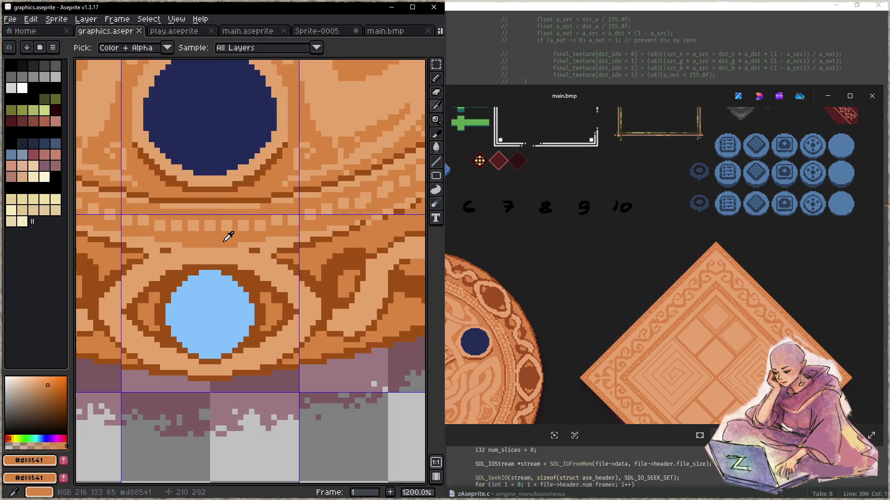
key(b)
Check that main.bmp's frame also samples as #d88541, then minimise Aseprite
click(403, 35)
key(i)
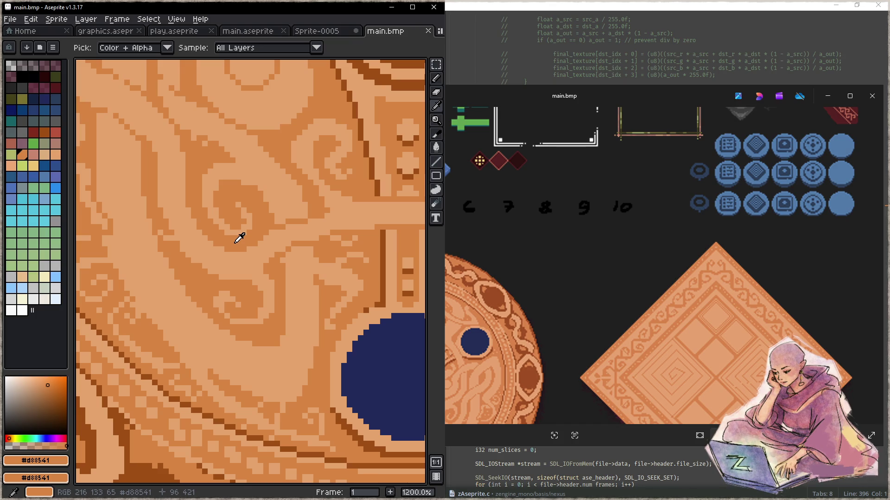
key(b)
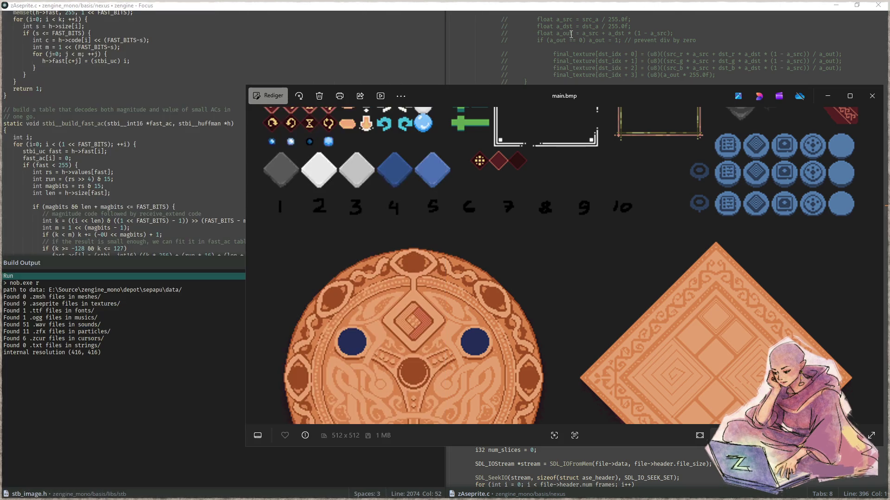
click(392, 7)
Close the main.bmp viewer and texture preview, then select zAseprite.c's test-blit block
click(827, 96)
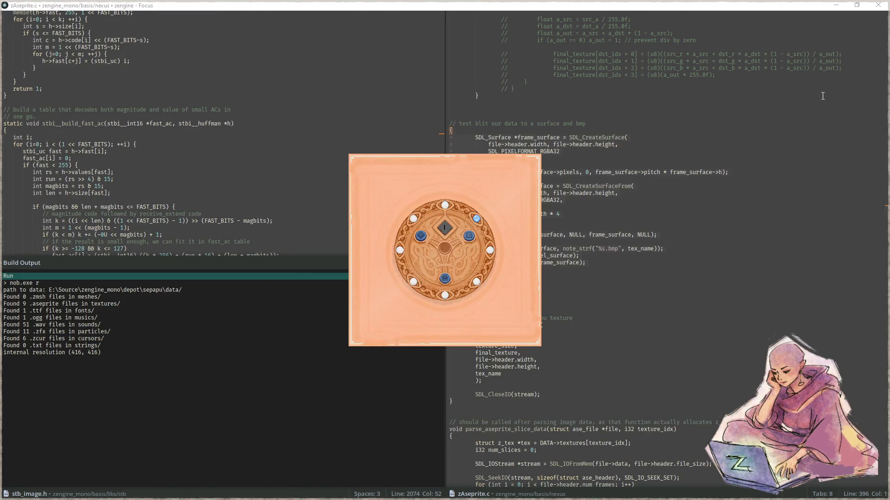
key(Escape)
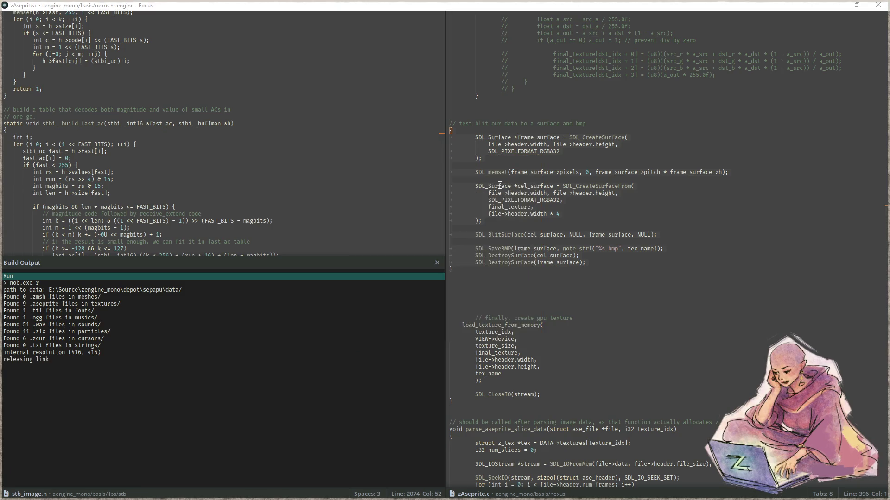
click(720, 259)
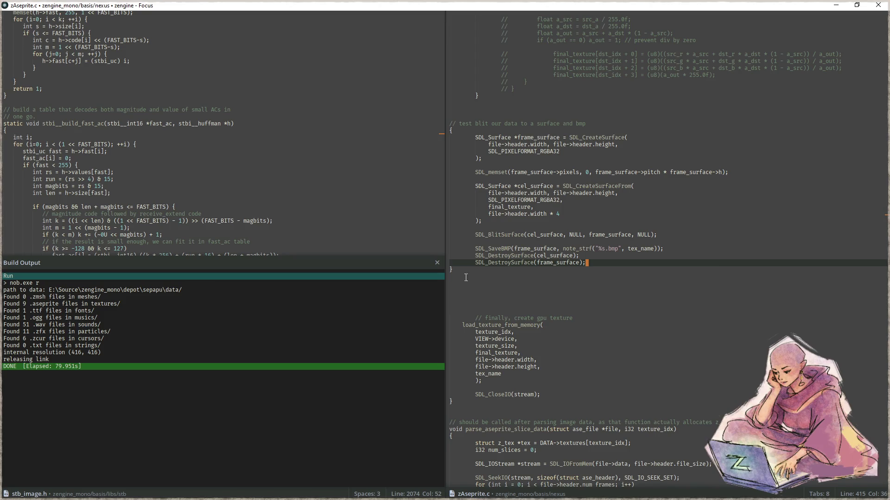
drag(465, 277, 454, 130)
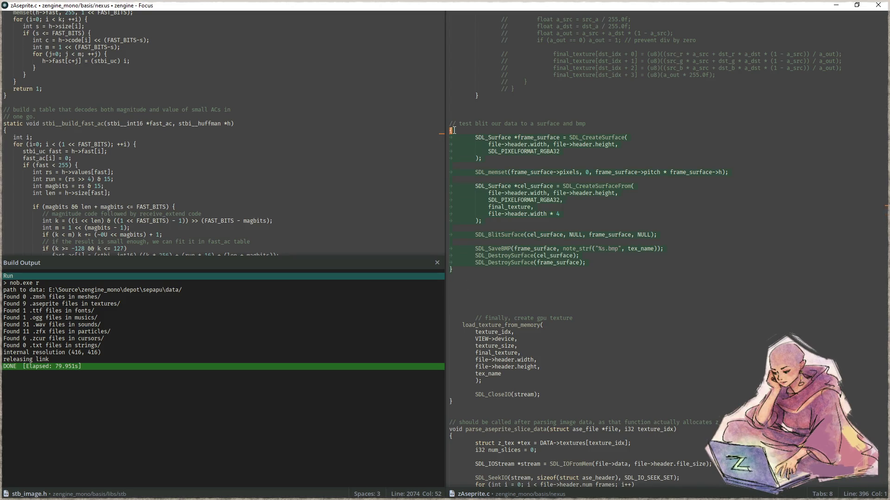
Comment out zAseprite.c's selected test-blit block, then move into the stb_image.h pane
key(ctrl+slash)
click(535, 207)
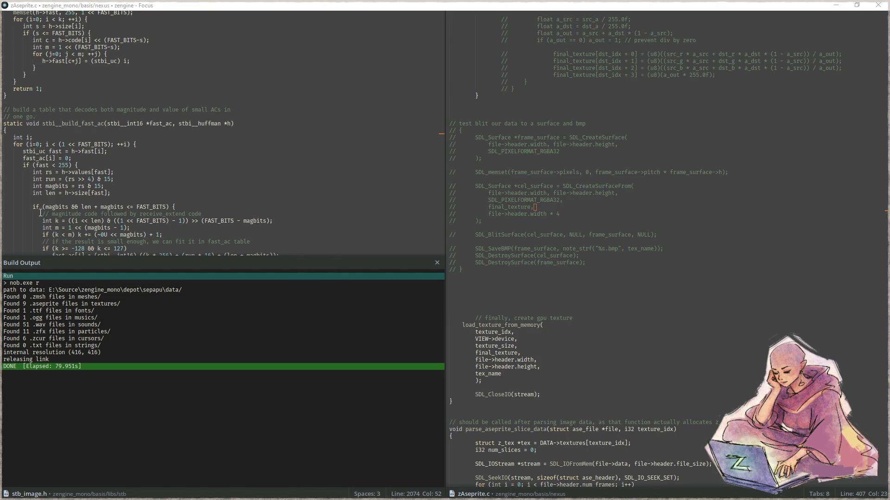
click(263, 151)
Search the project for '* 256', '/ 255' and '/ 256', end on '* 256', then close search
key(ctrl+shift+f)
text(* 256)
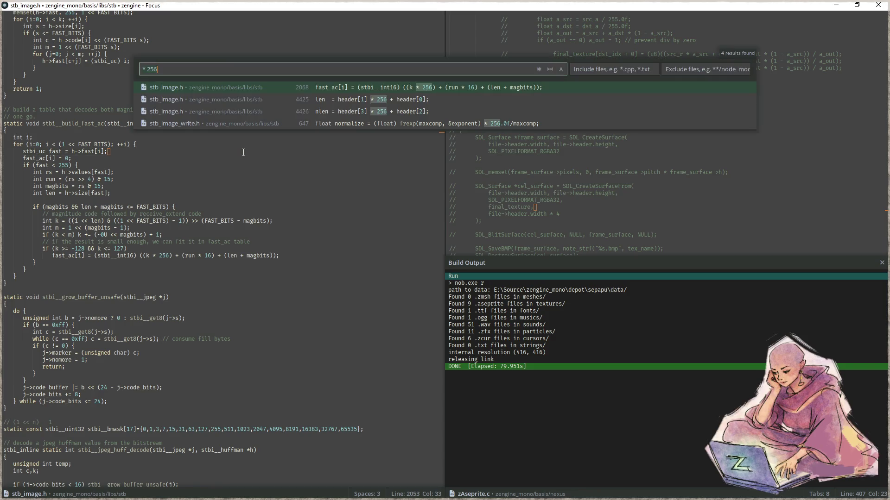
key(BackSpace)
key(BackSpace)
key(BackSpace)
text(?)
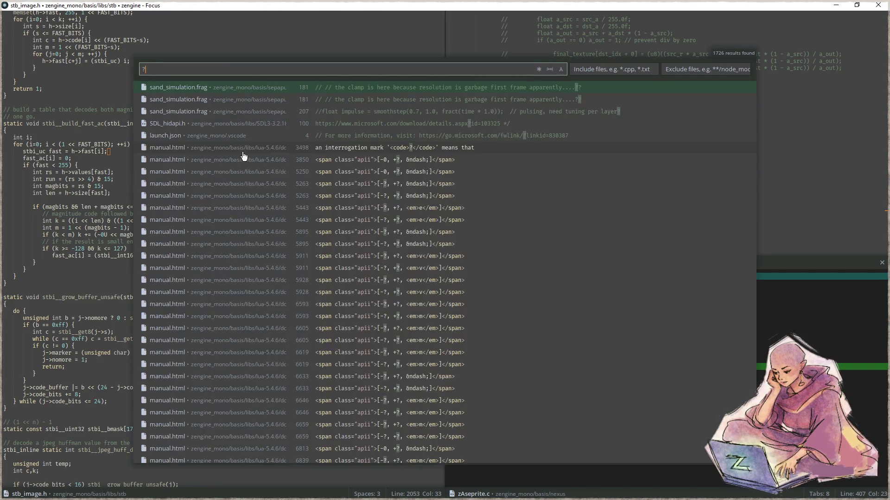
text(/ 255)
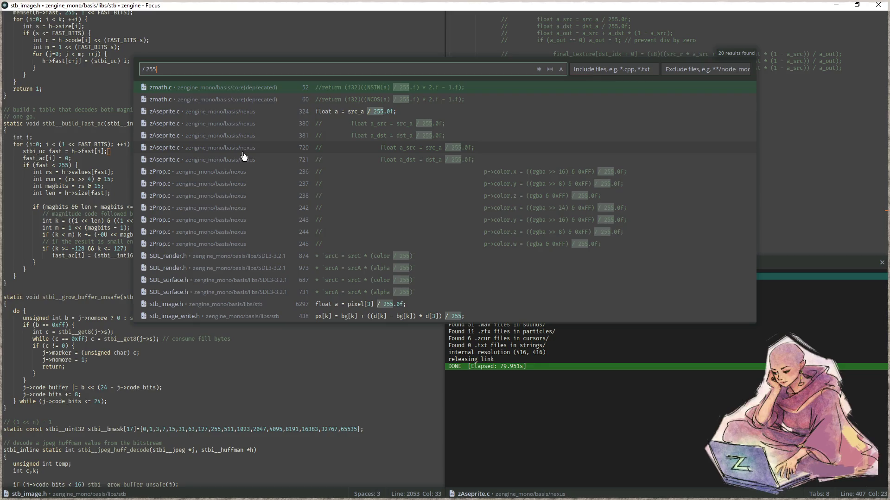
key(BackSpace)
text(6)
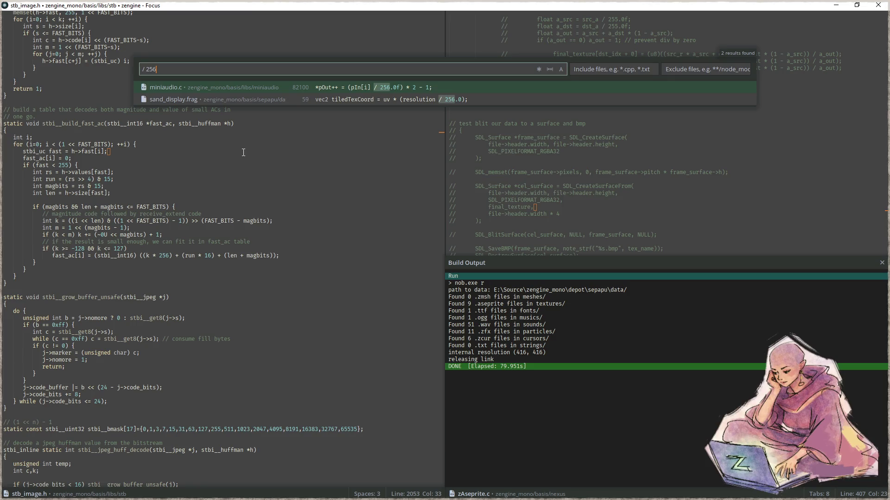
key(BackSpace)
text(5)
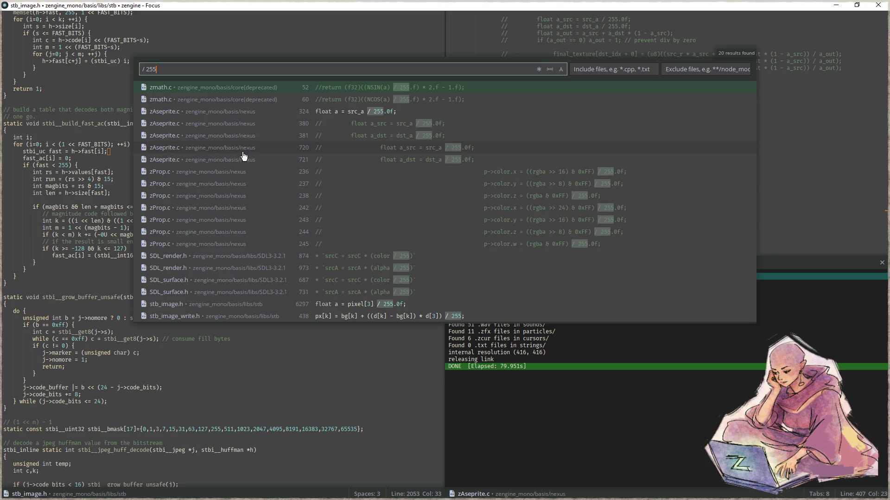
key(BackSpace)
key(BackSpace)
key(BackSpace)
text(*)
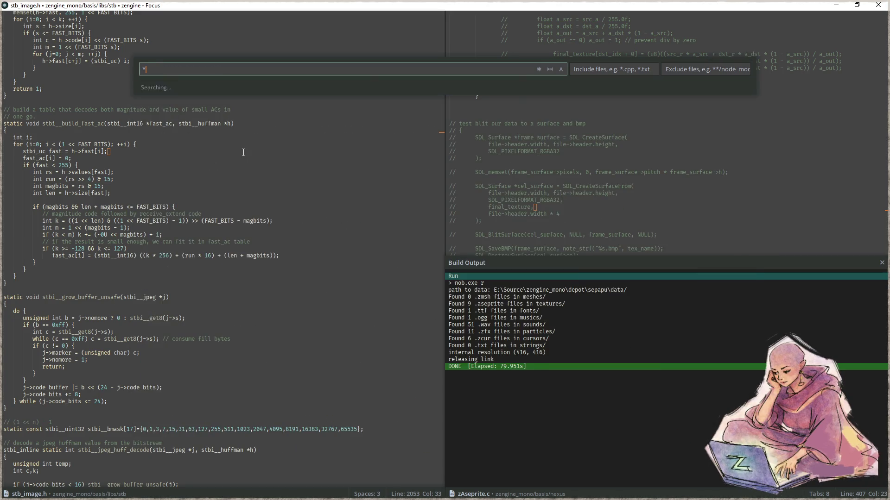
text( 256)
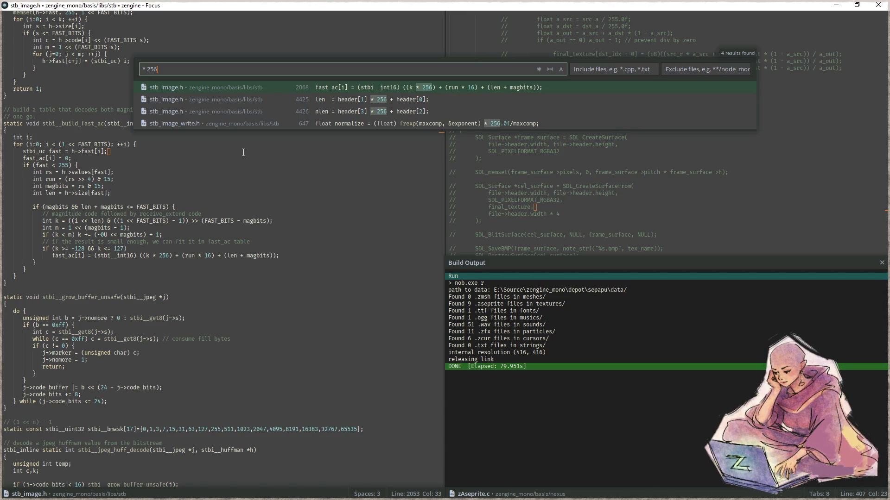
click(257, 164)
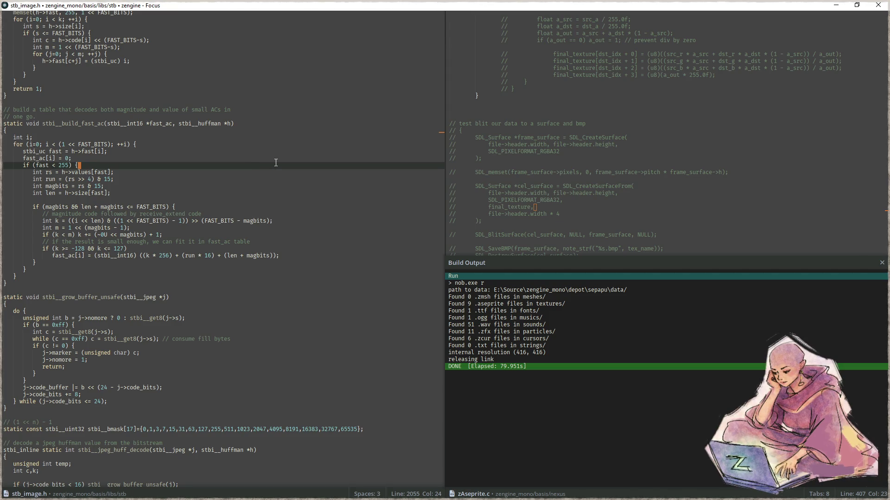
Open sprite.frag by searching for '.frag' files
key(ctrl+p)
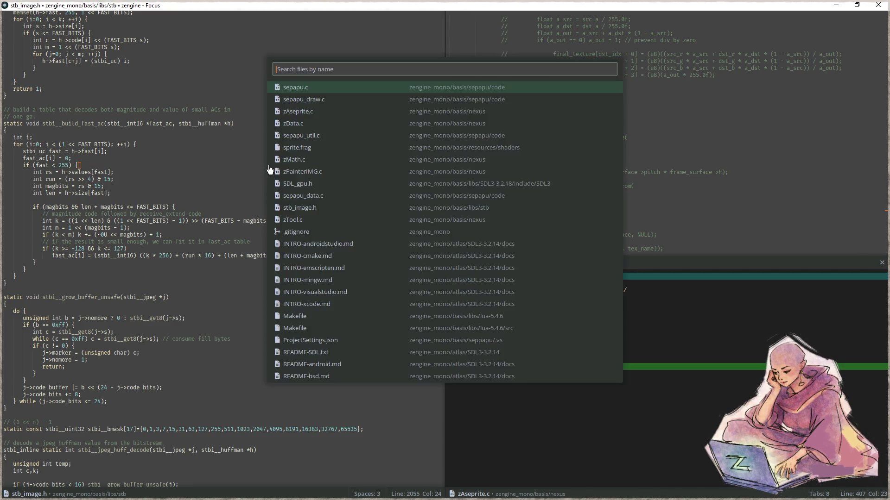
text(.frag)
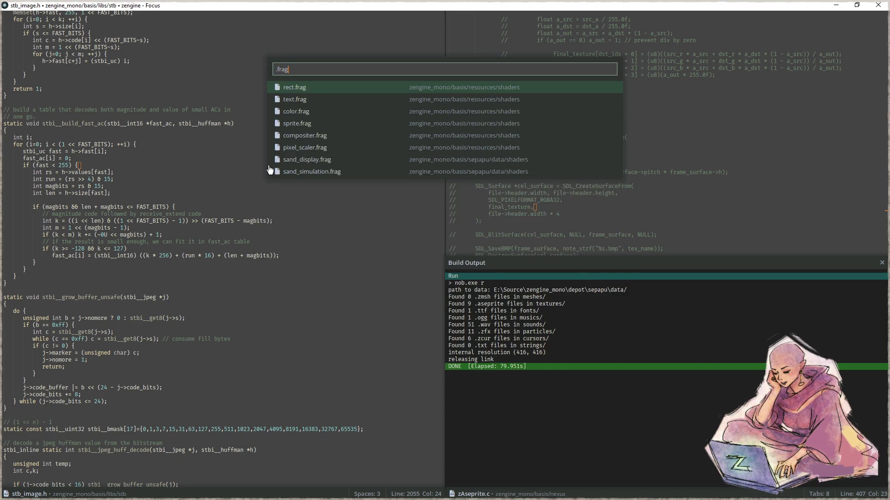
key(Down)
key(Down)
key(Down)
key(Return)
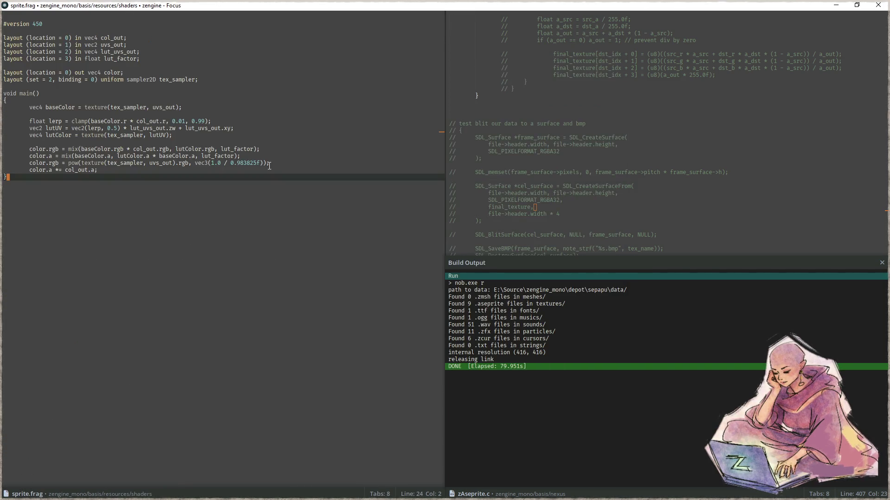
Append the 'colors are slightly off… //!todo find root cause' comment to the gamma line and save
click(278, 163)
text(// )
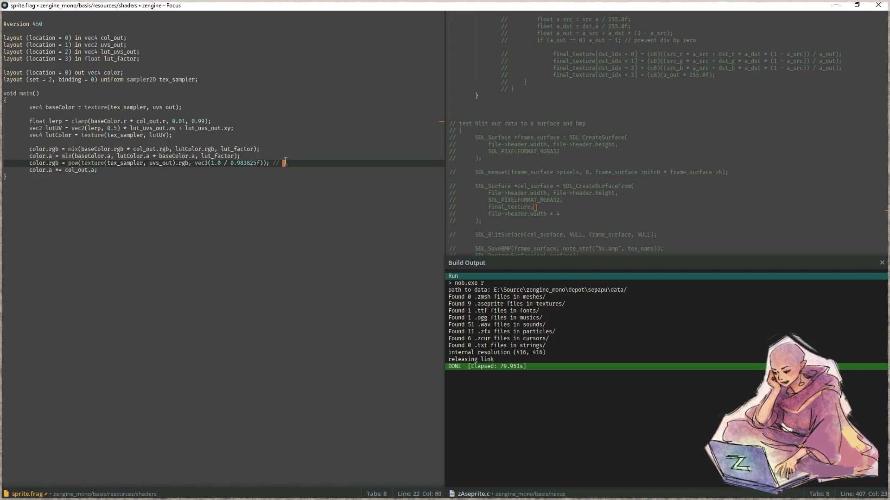
text(colors are s)
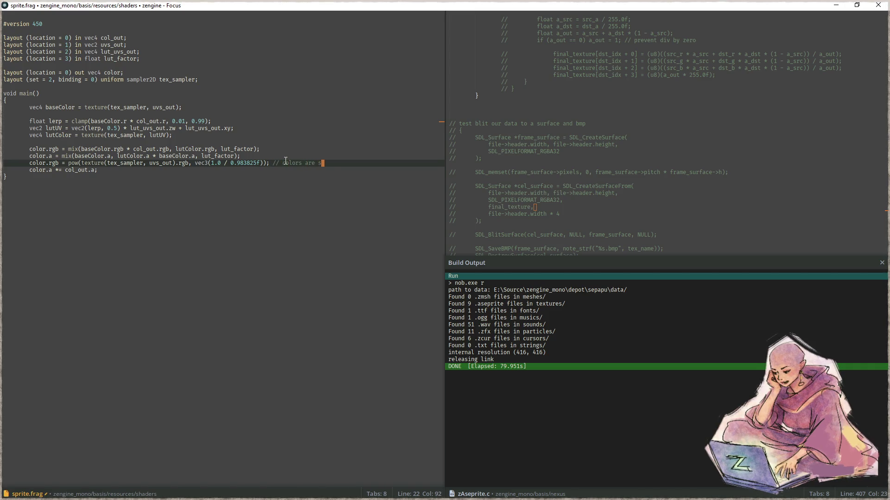
text(lightly off for)
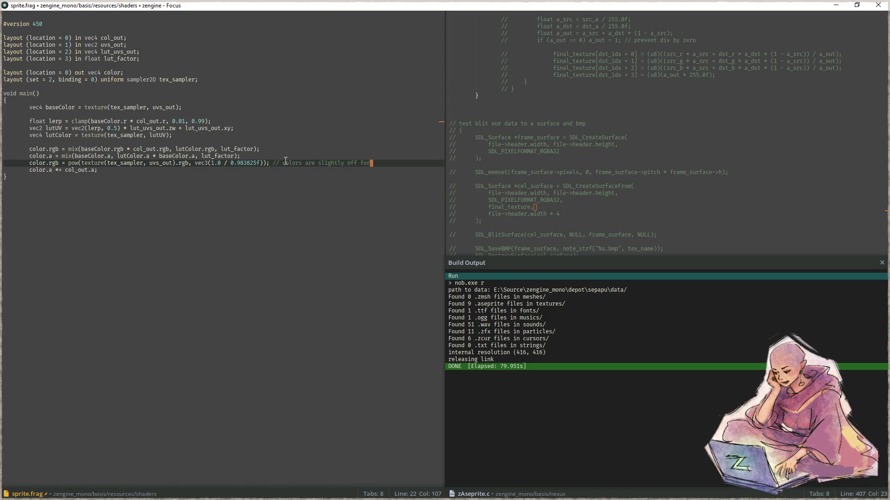
text( some reason)
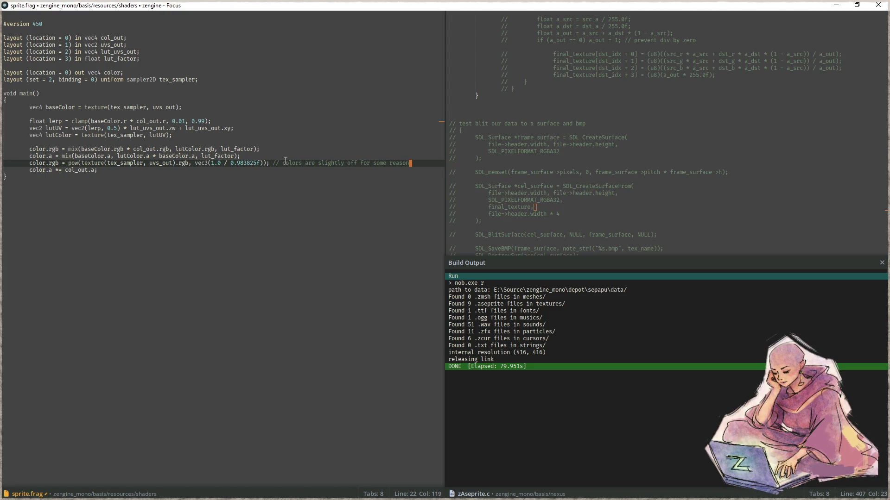
text( that this is p)
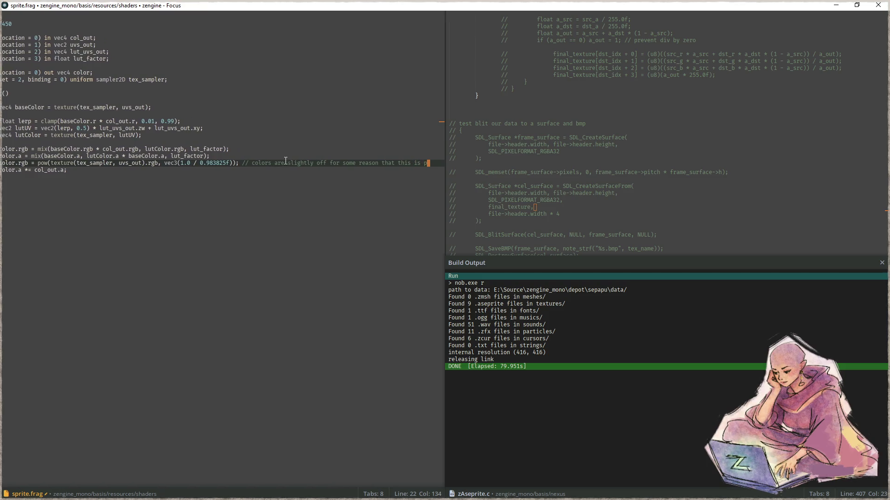
text(atching over)
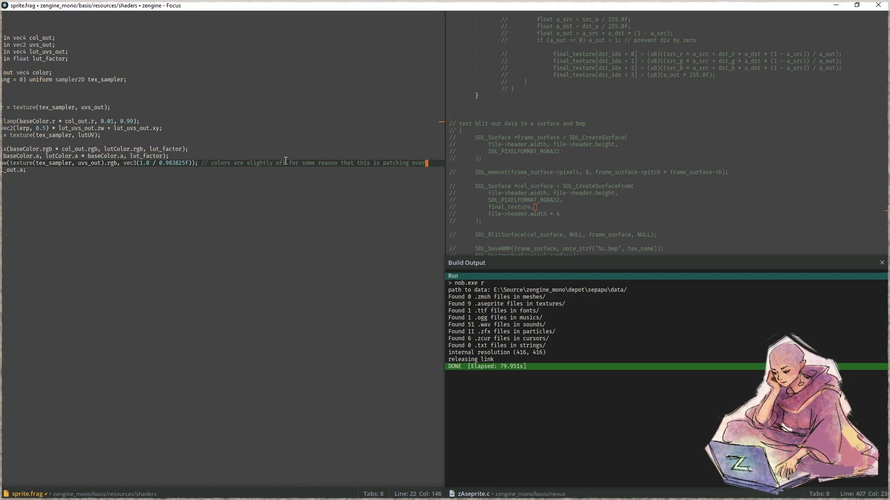
text( //!tod)
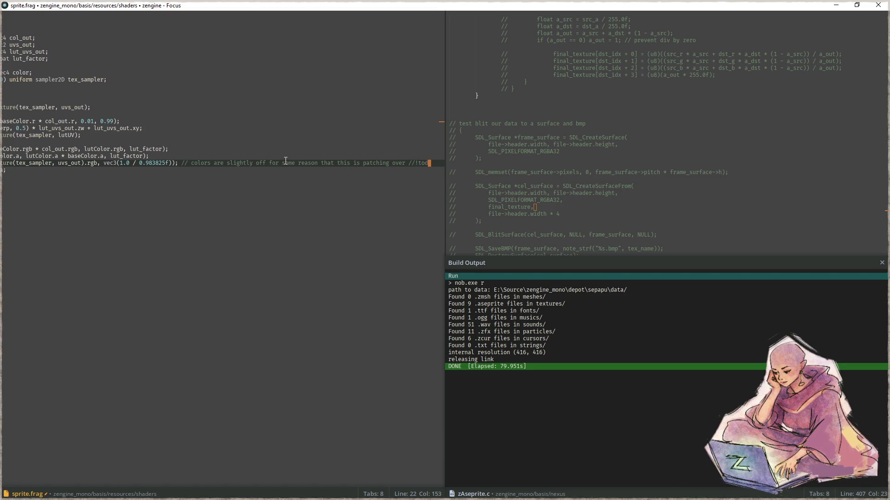
text(o find root cau)
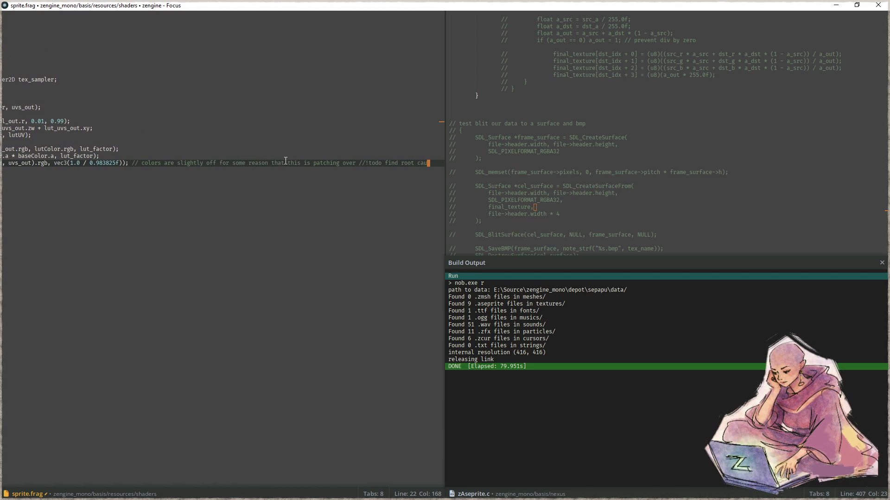
text(se of bad col)
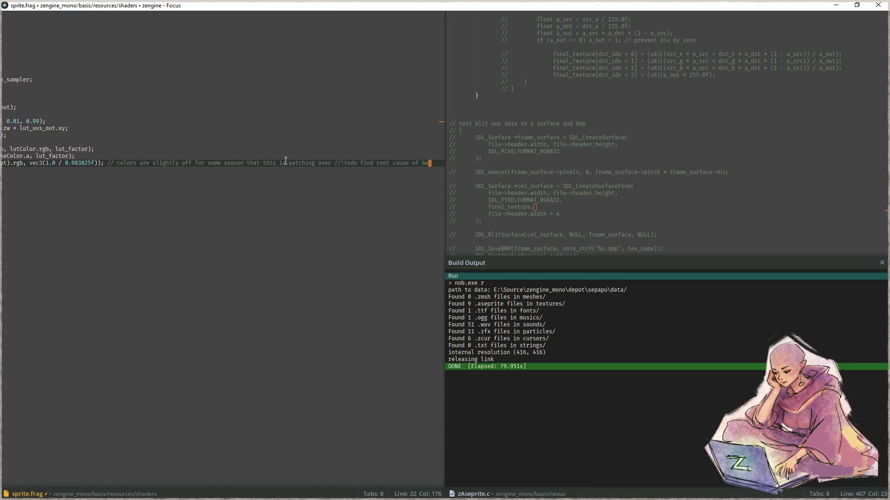
text(ors)
key(ctrl+s)
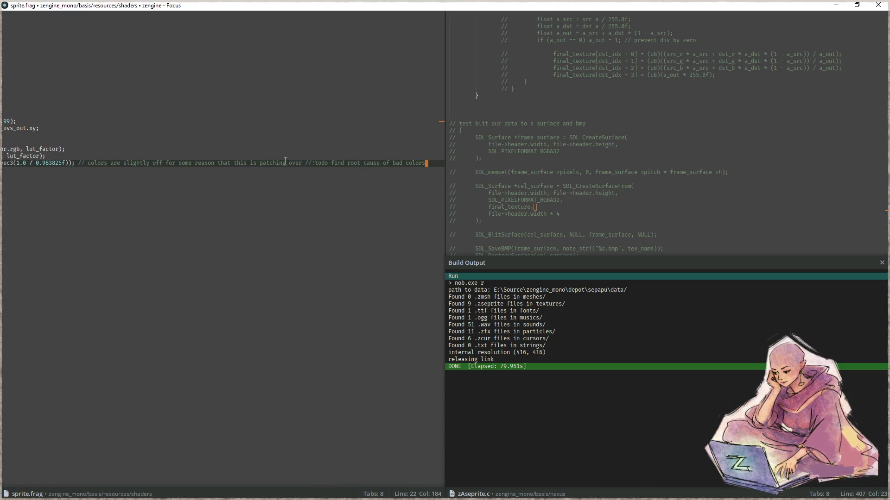
key(Home)
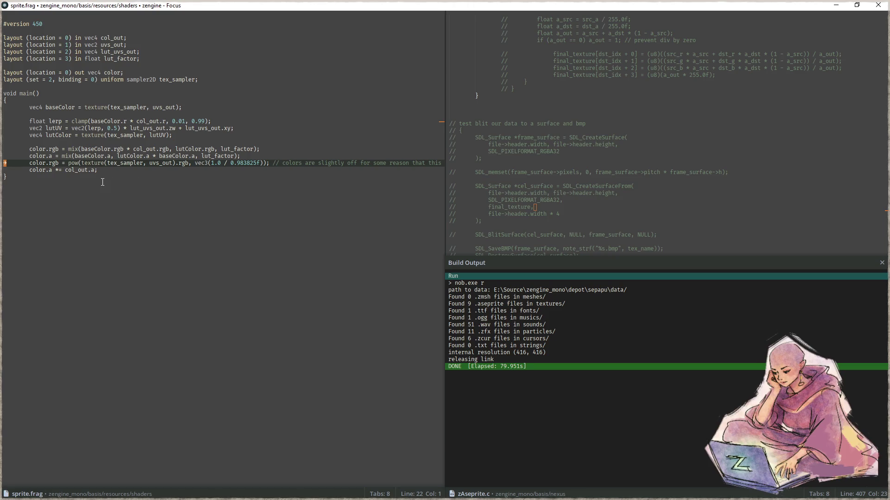
On line 22 of sprite.frag, replace texture(tex_sampler, uvs_out).rgb with color.rgb
click(70, 163)
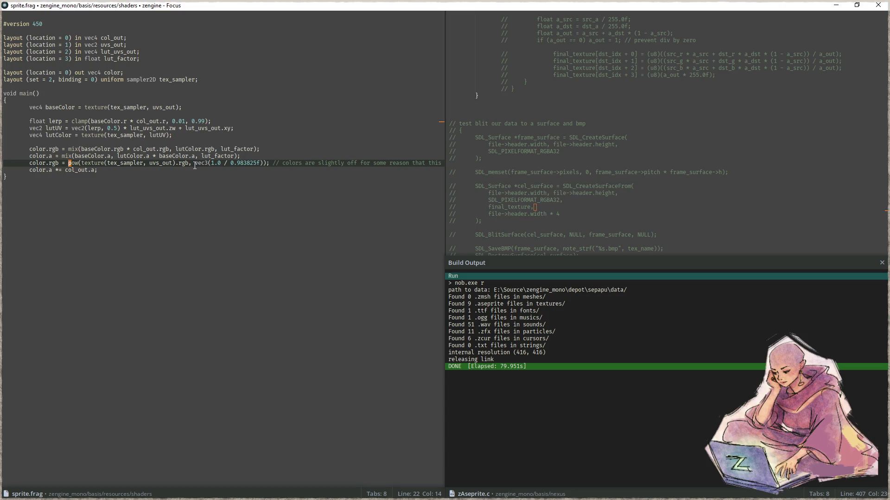
key(ctrl+Left)
key(ctrl+Left)
key(ctrl+Left)
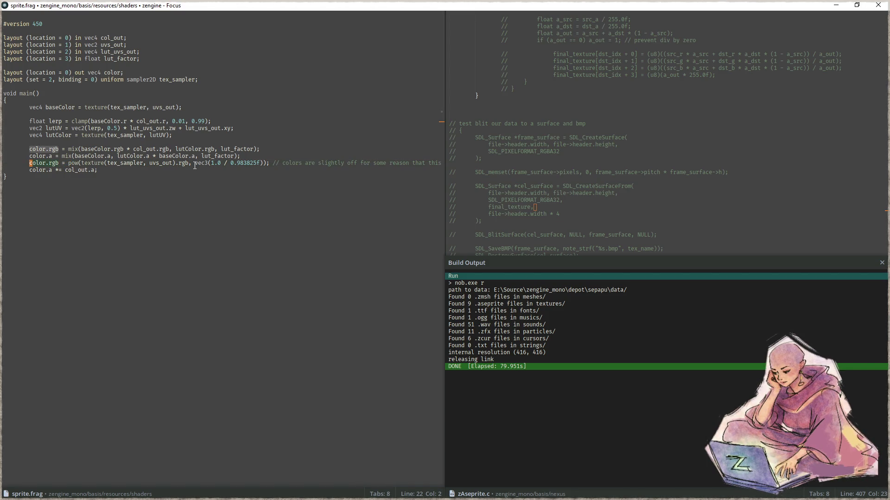
key(Right)
key(Right)
key(Right)
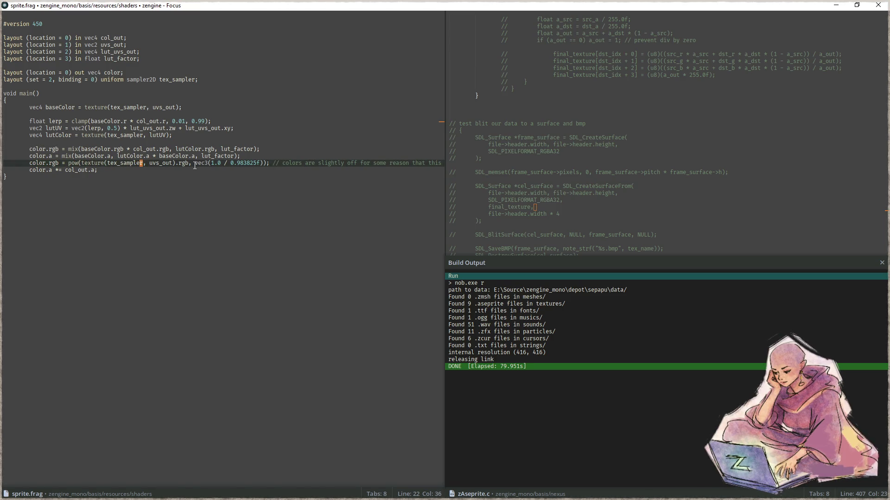
key(ctrl+Right)
key(ctrl+Right)
key(ctrl+Right)
key(ctrl+Left)
key(ctrl+Left)
key(ctrl+Left)
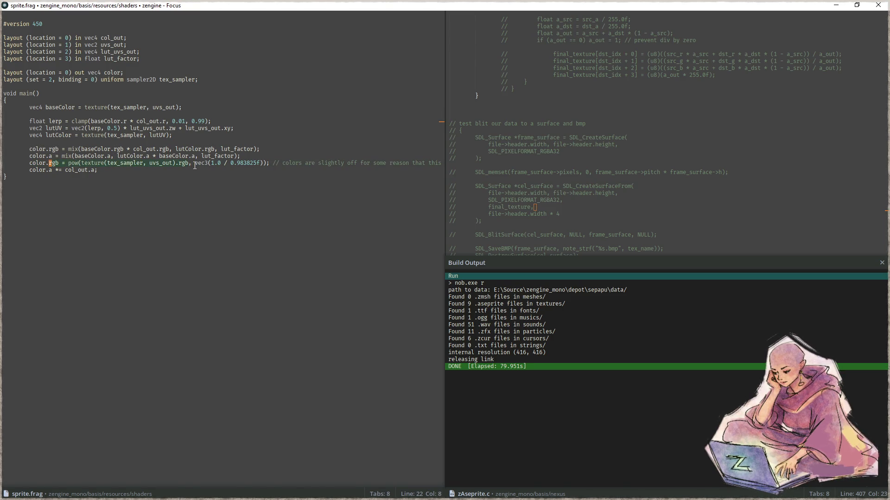
key(ctrl+Right)
key(ctrl+Right)
key(shift+ctrl+Right)
key(shift+ctrl+Right)
key(shift+ctrl+Right)
text(color.rgb)
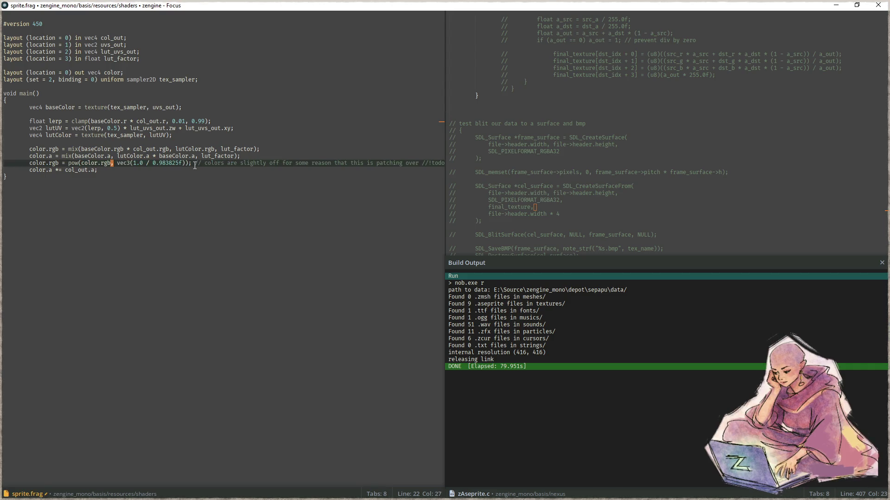
Save the edited shader and run the nob quick build twice
key(ctrl+s)
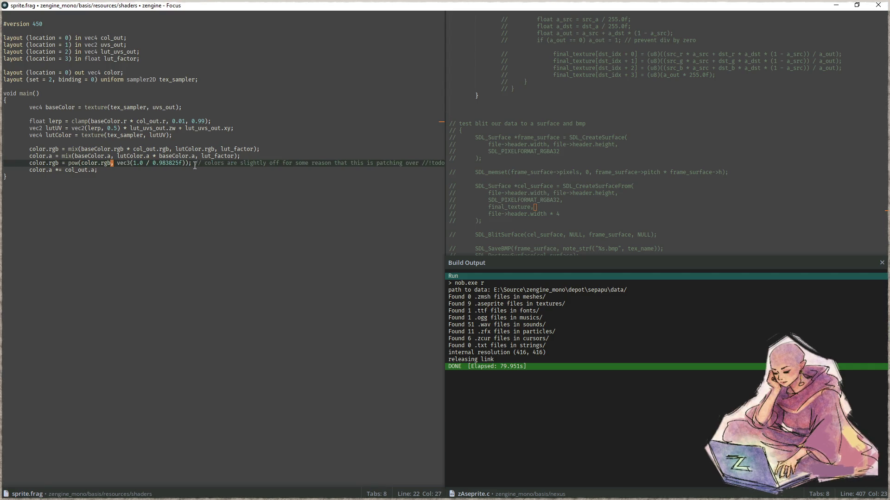
key(F5)
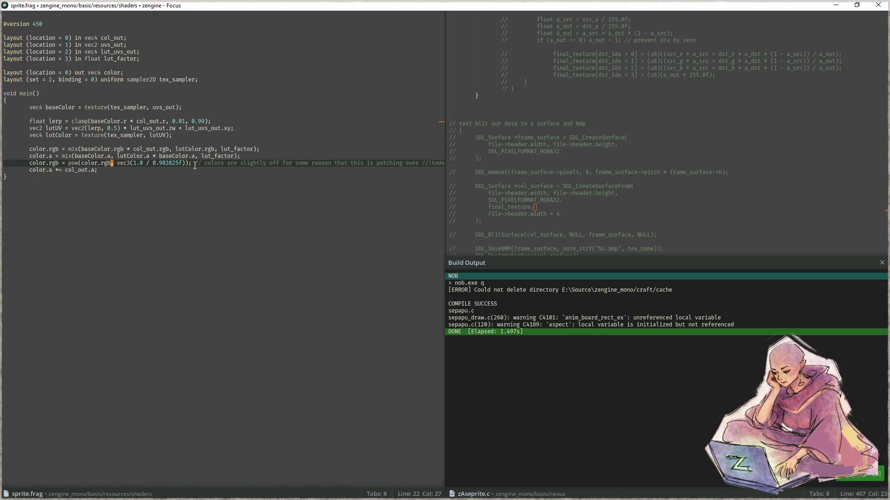
key(End)
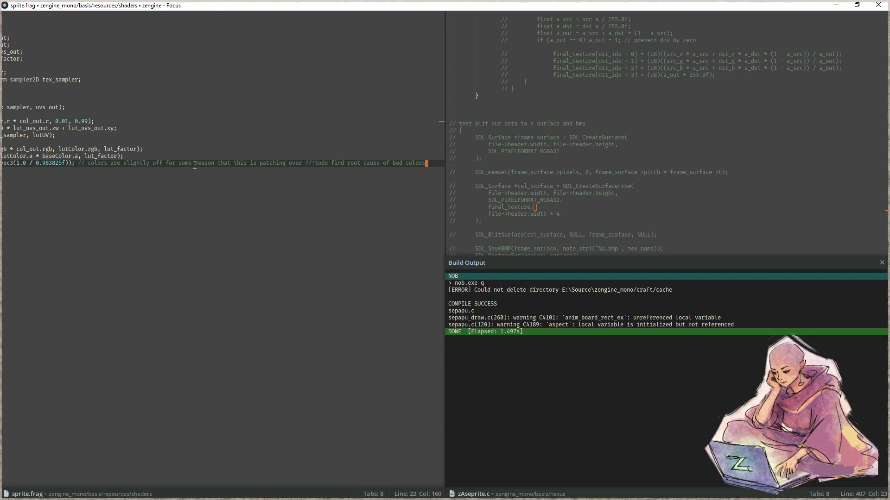
key(Home)
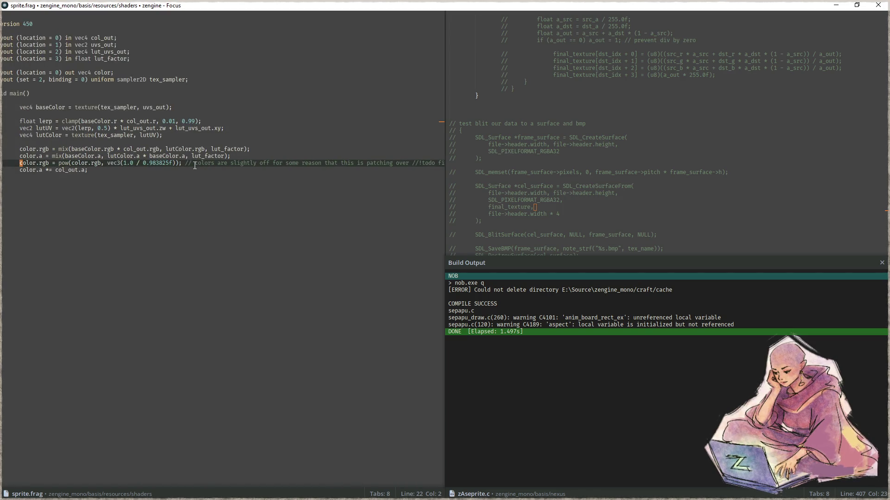
key(F5)
In Aseprite, pick the peg blue #5d82b1 from Sprite-0005
key(alt+Tab)
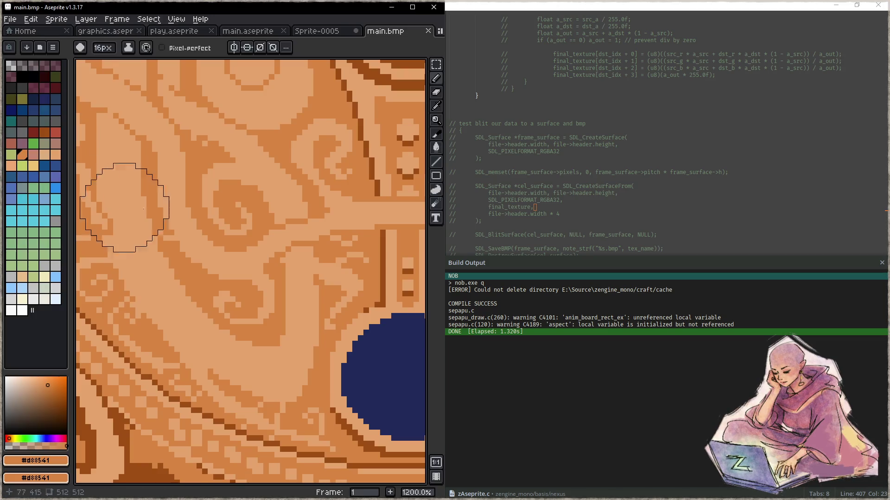
scroll(253, 200, down, 4)
scroll(253, 200, down, 2)
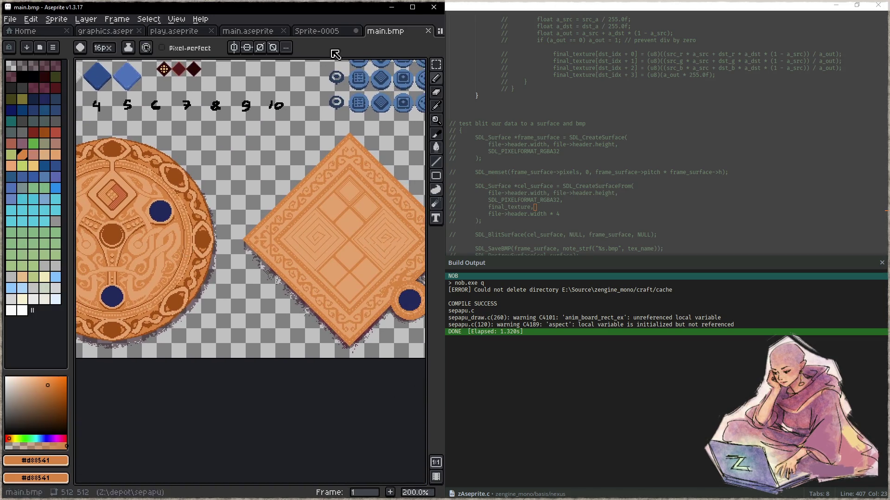
click(311, 30)
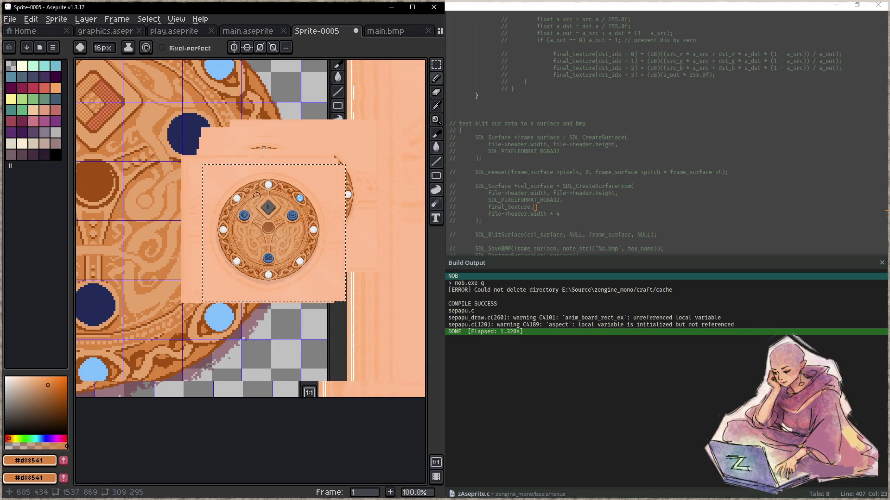
scroll(248, 209, up, 5)
scroll(295, 227, up, 2)
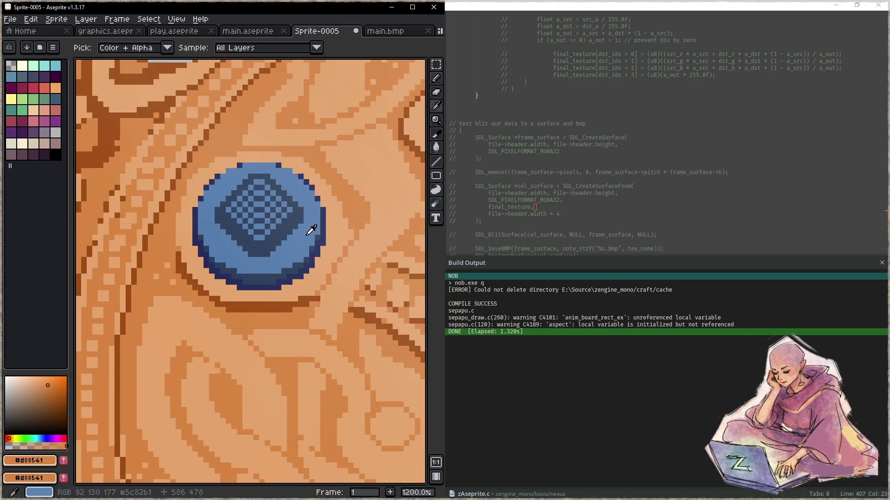
alt+click(308, 232)
Sample the peg blue #527bad from the main.aseprite canvas
click(102, 32)
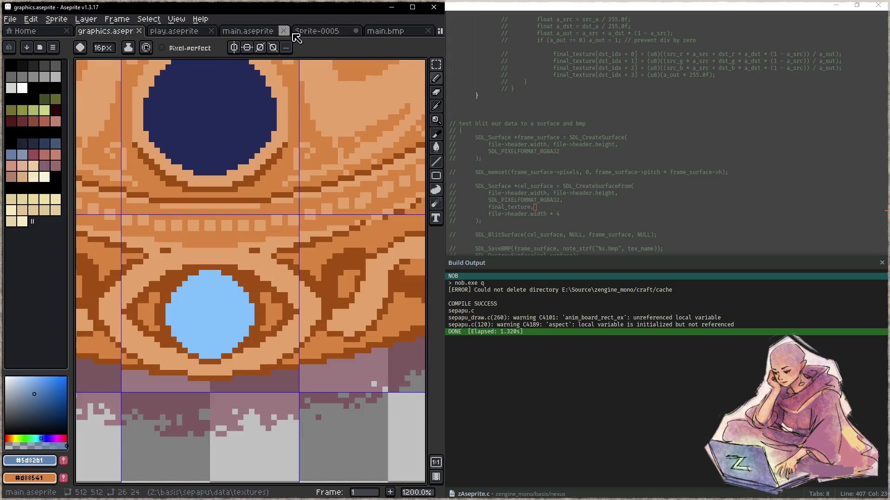
click(250, 31)
scroll(273, 160, down, 3)
scroll(278, 153, up, 6)
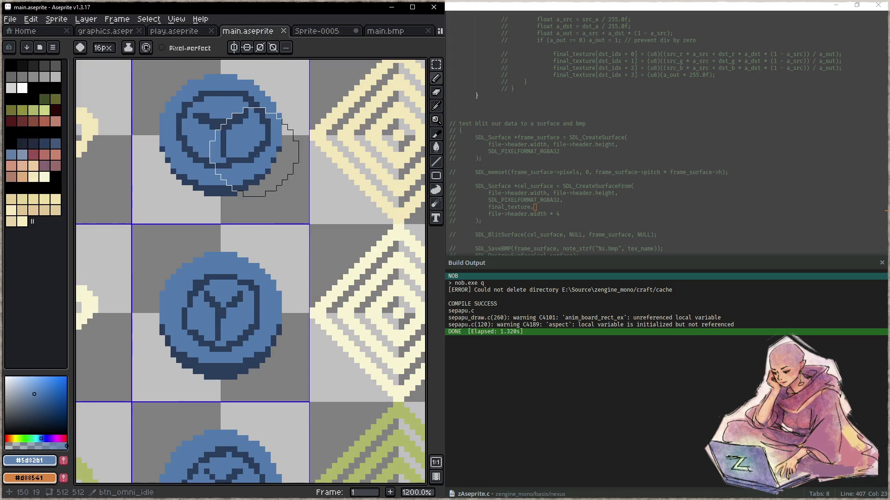
key(x)
alt+click(265, 163)
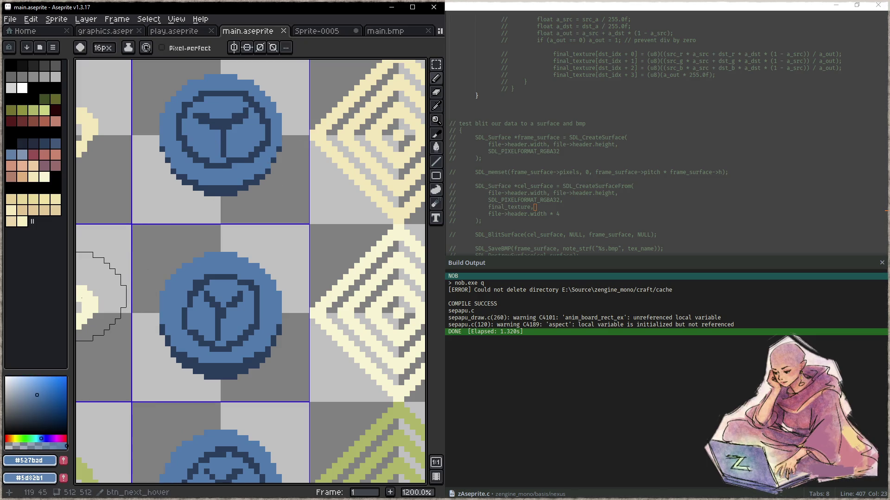
Sample the medallion's orange in Sprite-0005, swap foreground and background, and return to graphics.aseprite
key(alt+Tab)
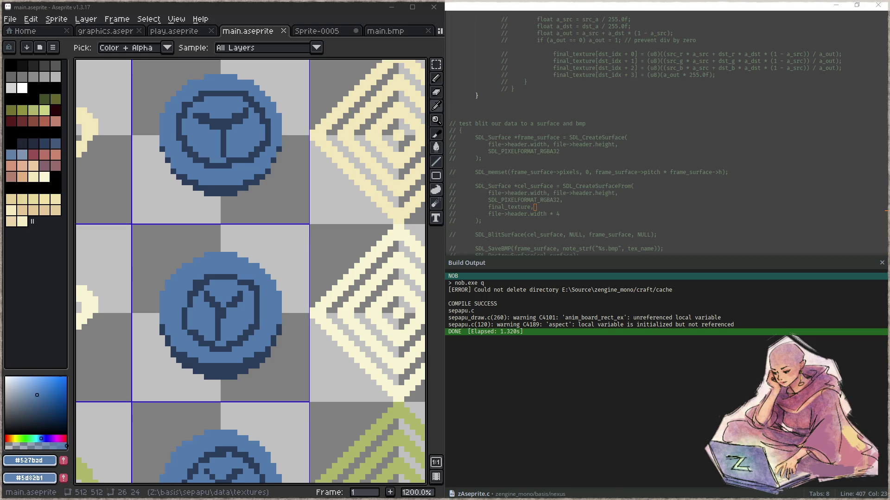
key(b)
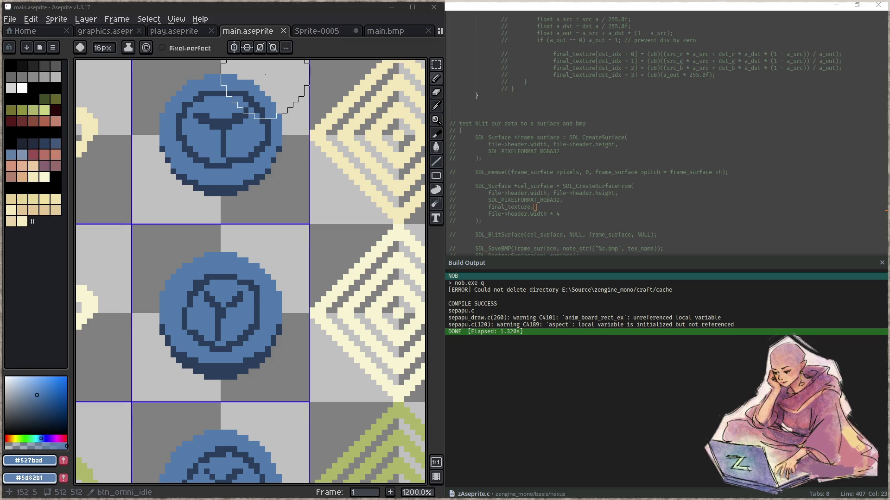
click(317, 33)
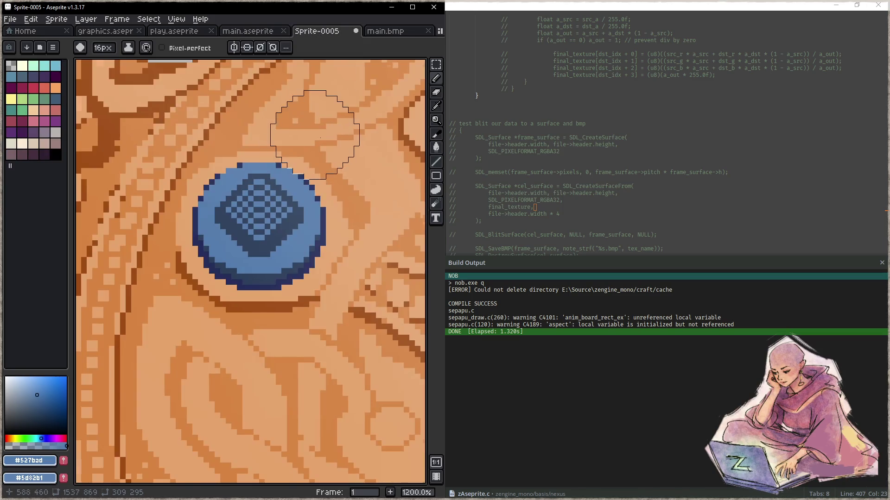
scroll(318, 129, down, 5)
scroll(252, 187, up, 4)
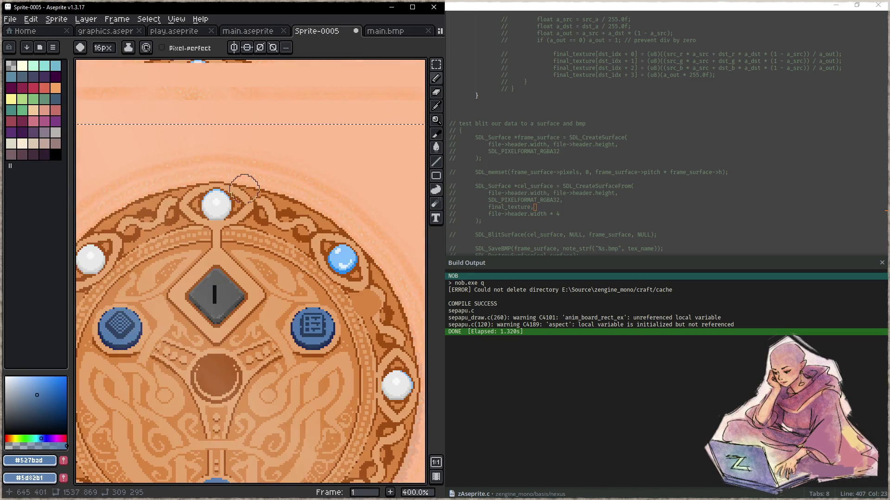
scroll(317, 254, up, 1)
scroll(317, 254, up, 4)
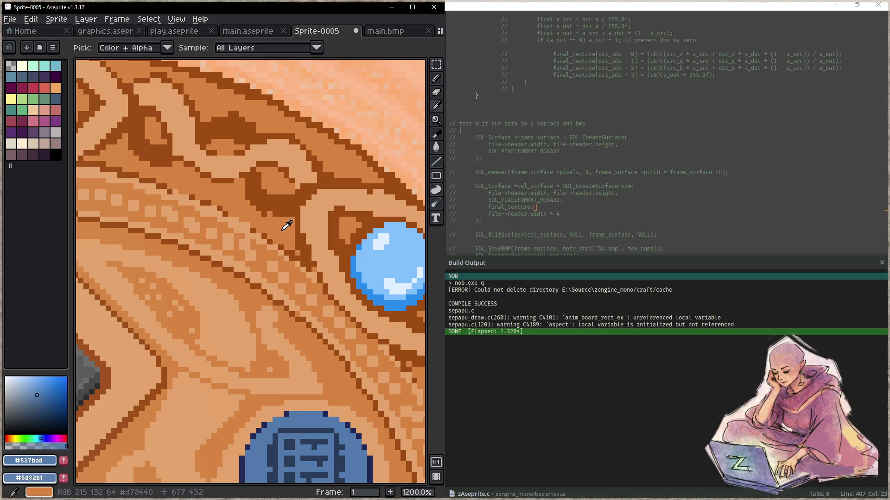
alt+click(273, 210)
click(105, 30)
key(x)
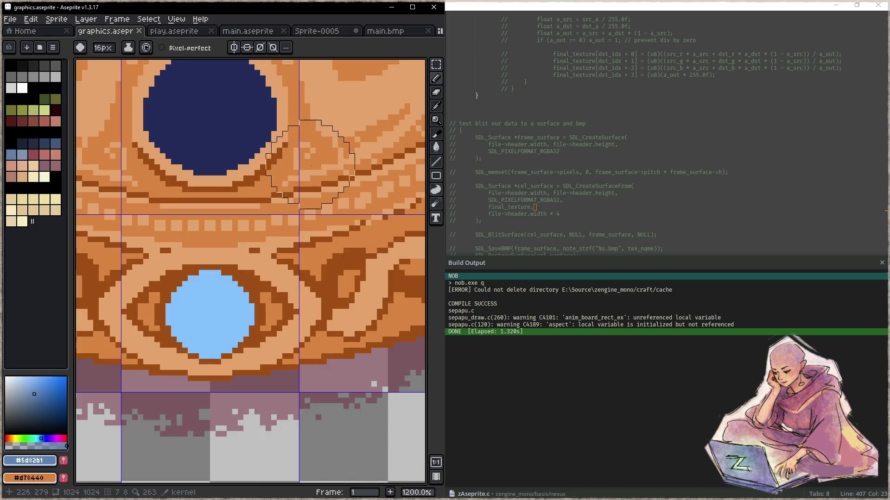
alt+click(281, 170)
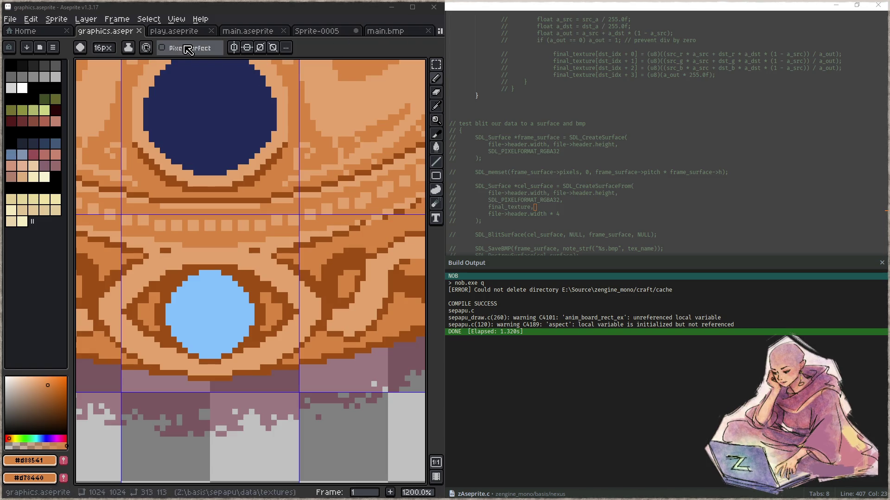
Paint round orange bumps down the frame's right edge, covering the small curl
scroll(271, 170, down, 6)
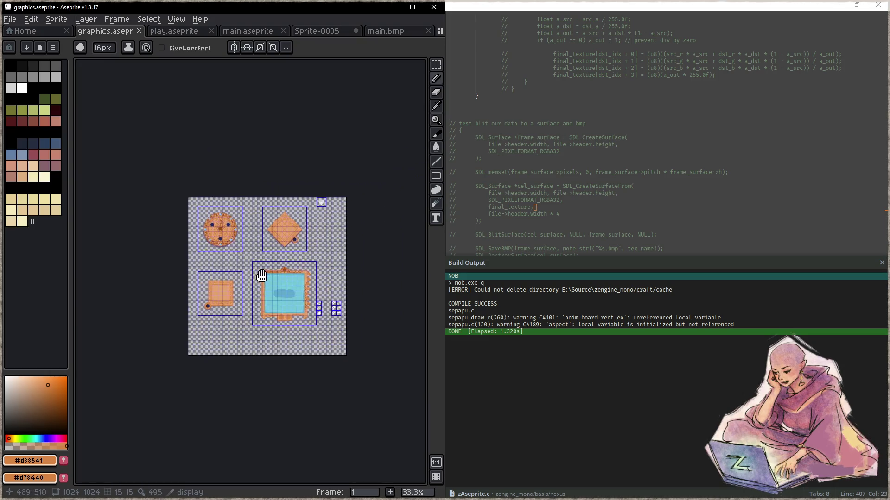
scroll(298, 284, up, 3)
scroll(298, 284, up, 1)
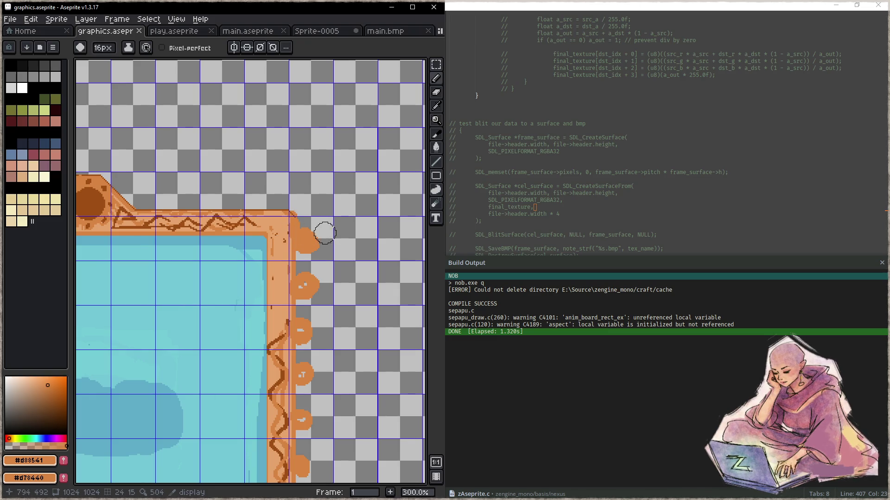
scroll(317, 249, down, 2)
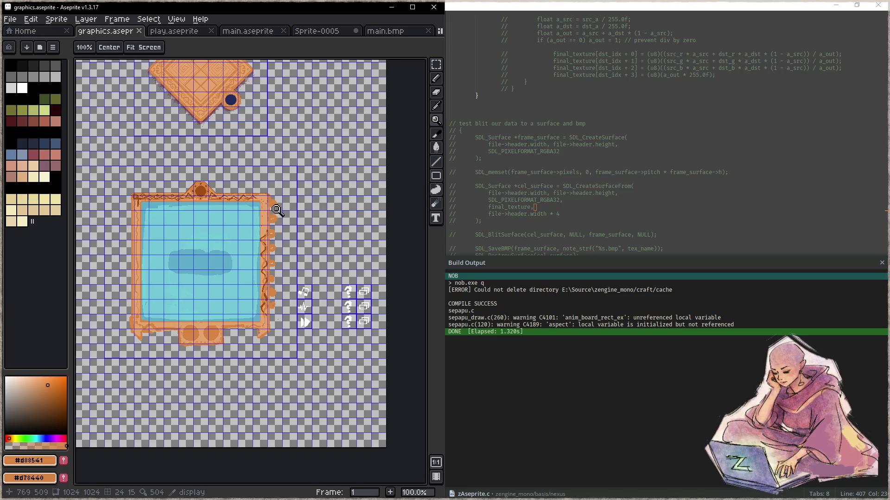
scroll(278, 211, up, 2)
click(286, 197)
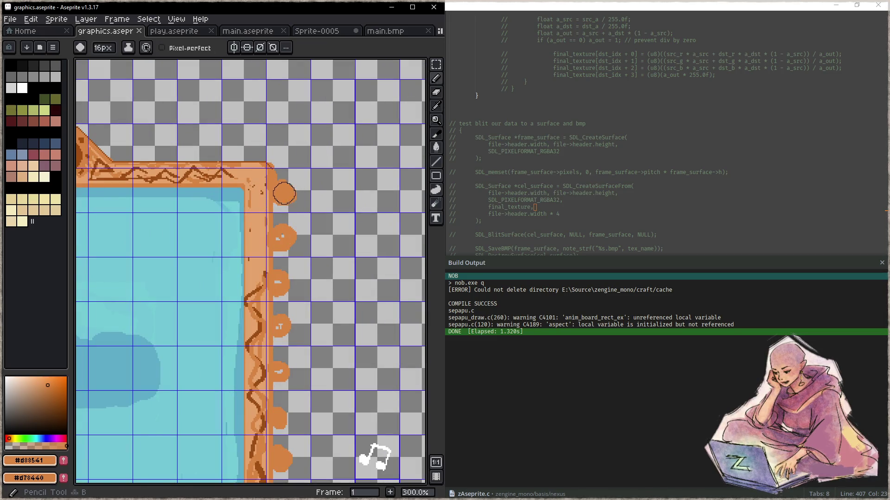
click(286, 235)
drag(296, 277, 308, 242)
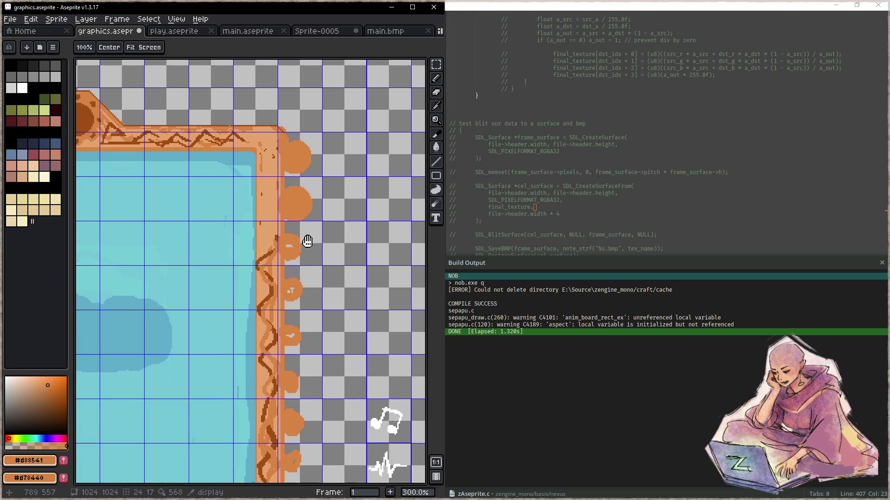
mouse_move(297, 287)
mouse_down()
mouse_move(303, 250)
mouse_move(318, 251)
mouse_up()
click(303, 250)
click(305, 272)
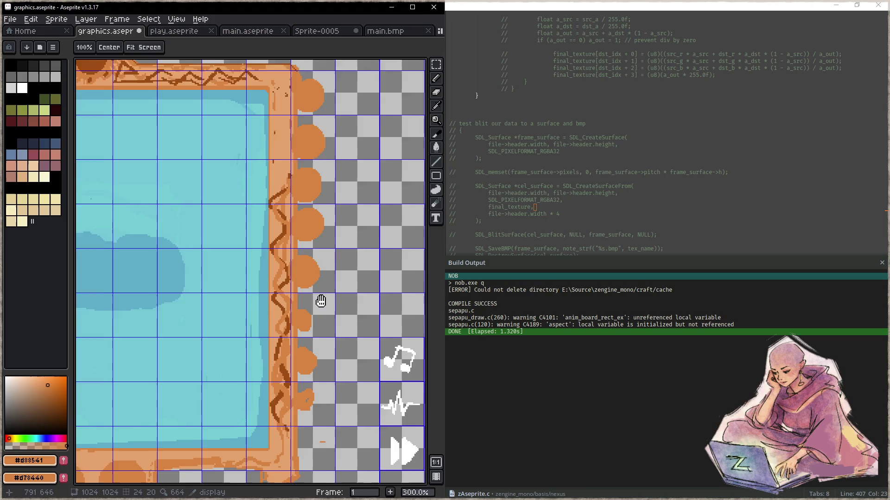
Cover the lower frame-edge curl and paint the brown squiggles over in sampled light orange
drag(303, 319, 312, 274)
drag(310, 316, 307, 273)
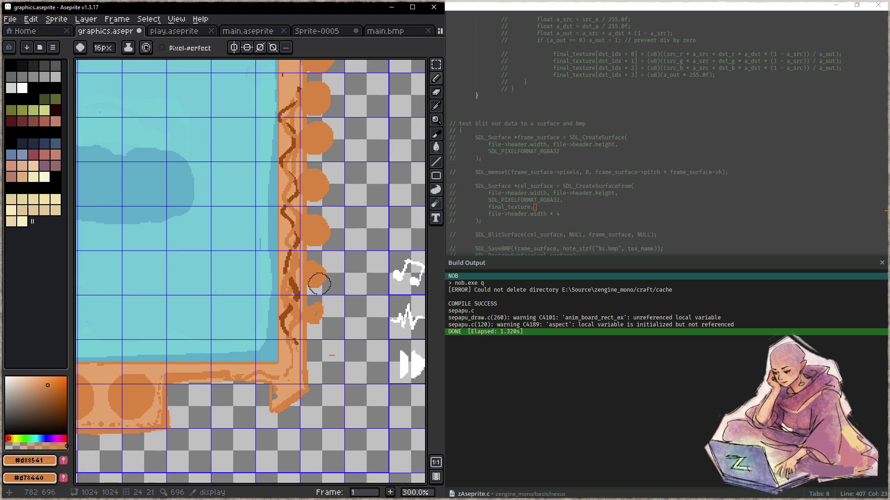
click(314, 317)
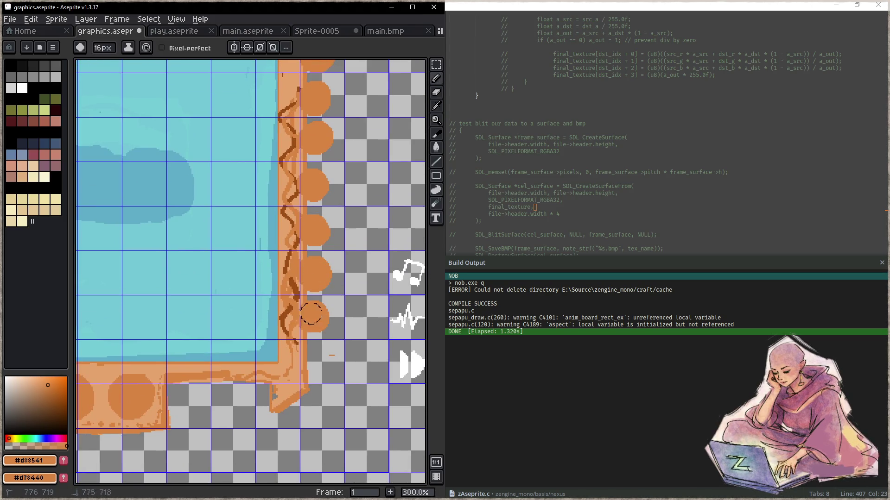
key(alt)
alt+click(300, 292)
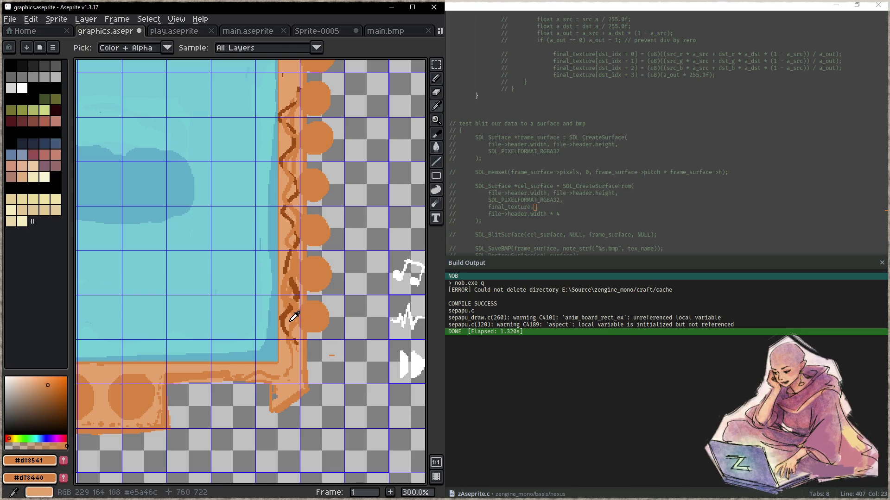
mouse_move(288, 301)
mouse_down()
mouse_move(287, 227)
mouse_move(278, 306)
mouse_up()
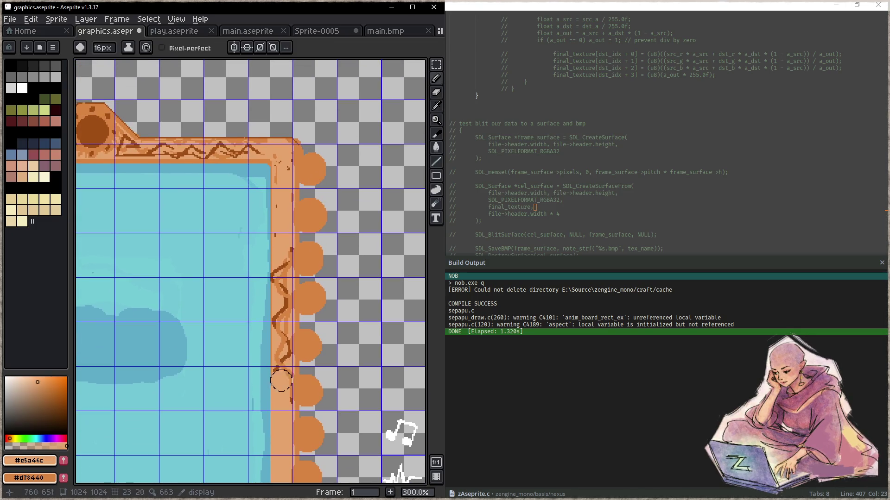
Draw thin darker orange lines along the frame's inner border
mouse_move(278, 389)
mouse_down()
mouse_move(278, 175)
mouse_move(287, 276)
mouse_up()
alt+click(230, 151)
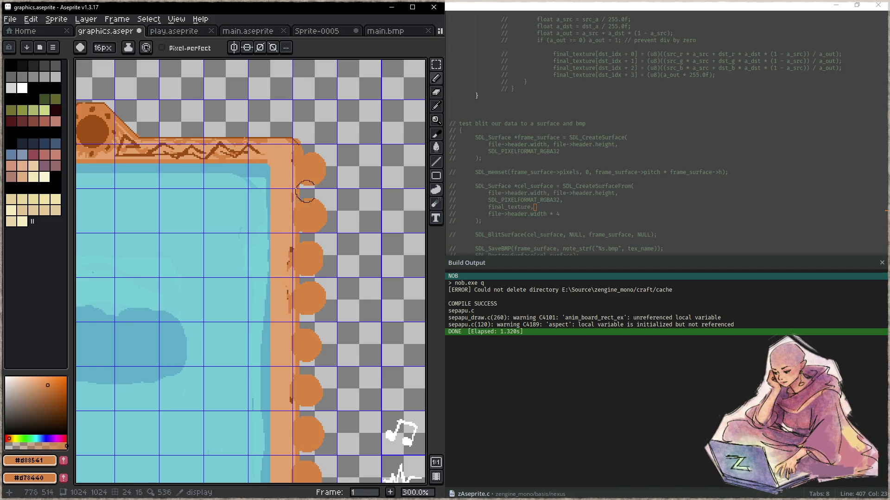
key(minus)
key(minus)
key(minus)
key(minus)
key(minus)
key(minus)
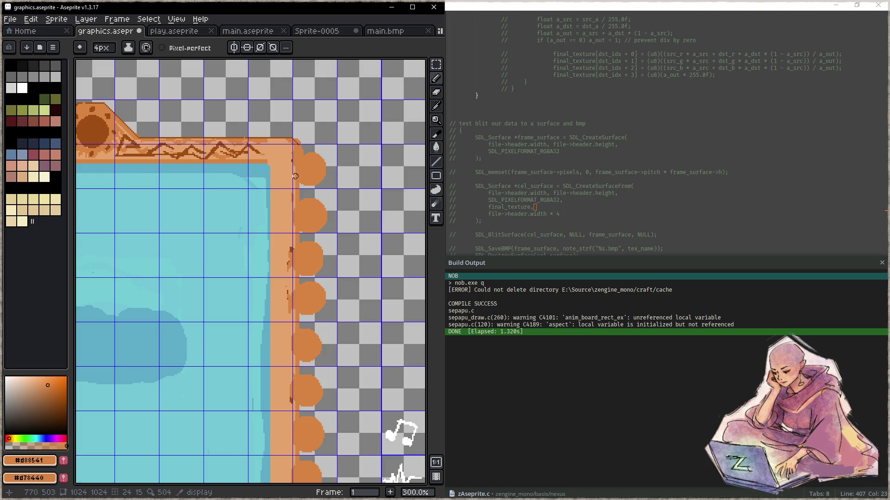
mouse_move(296, 176)
mouse_down()
mouse_move(292, 225)
mouse_move(297, 194)
mouse_move(299, 208)
mouse_up()
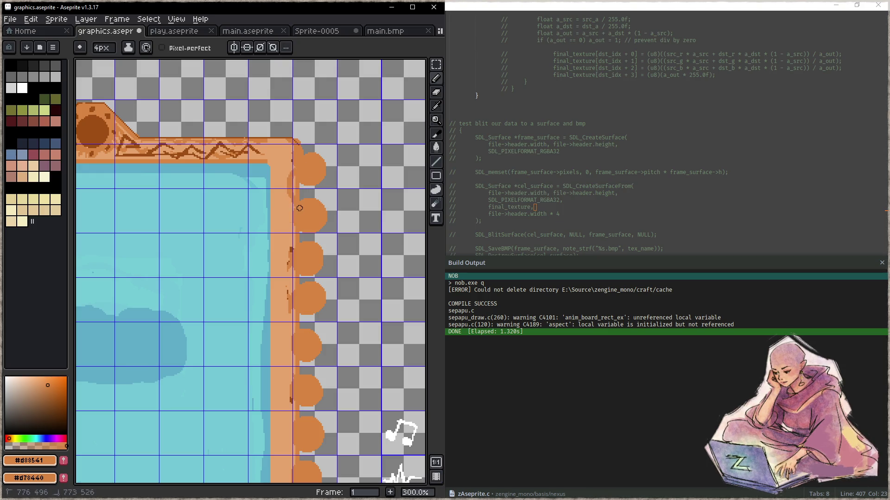
drag(294, 177, 298, 255)
drag(314, 291, 317, 211)
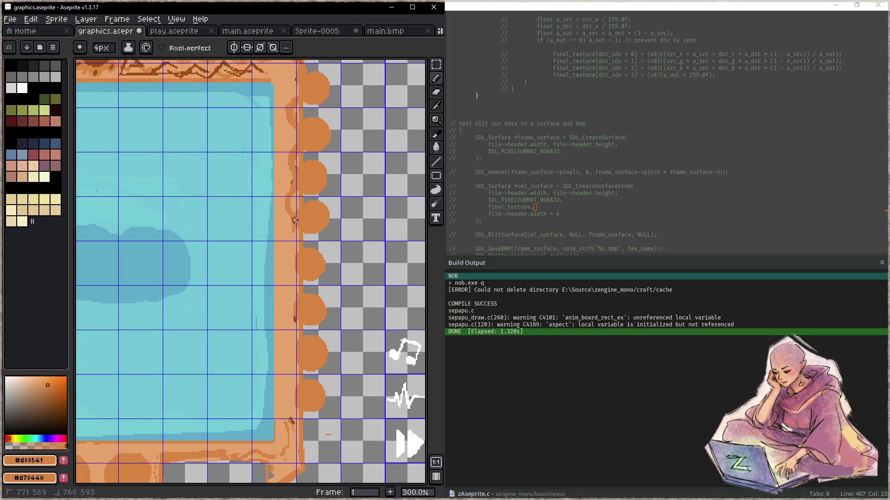
drag(306, 249, 305, 223)
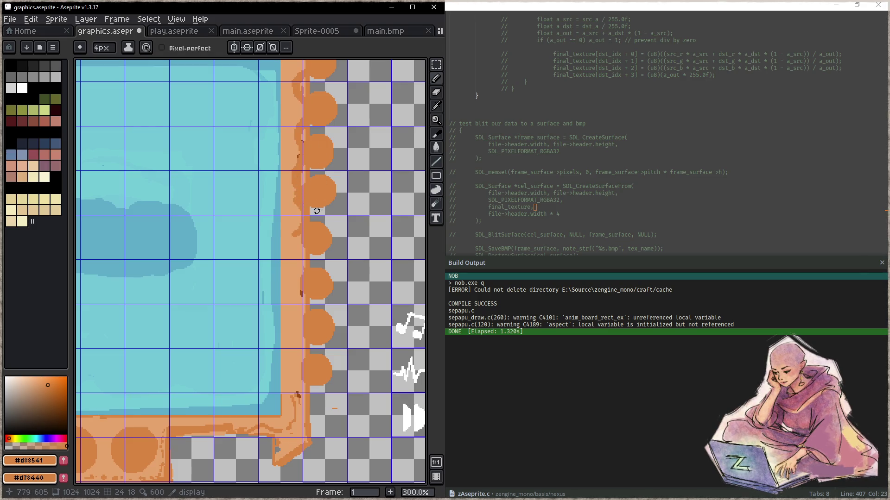
Try short orange strokes near the top of the right edge and undo the stray ones
drag(321, 196, 318, 246)
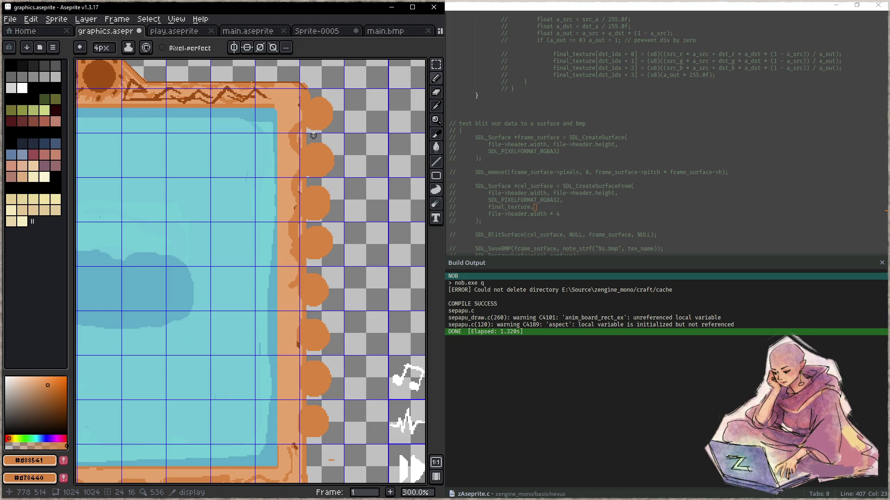
drag(295, 95, 303, 113)
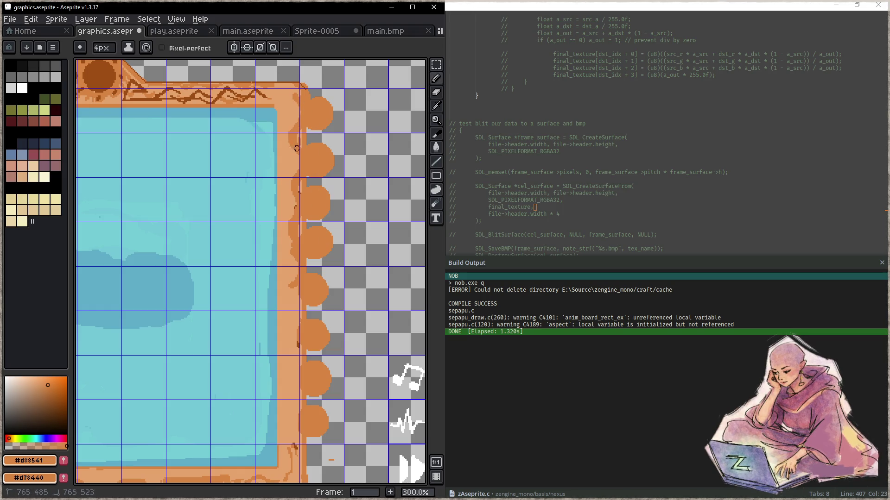
key(z)
key(ctrl+z)
key(ctrl+z)
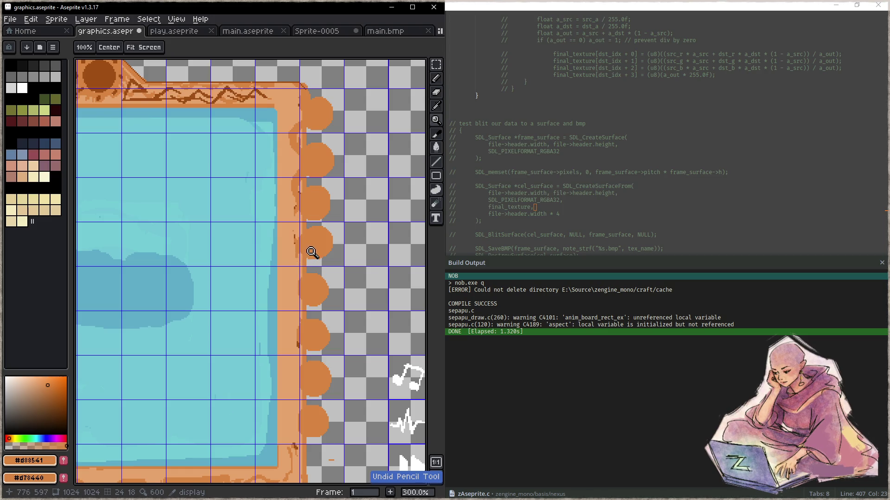
key(ctrl+z)
key(ctrl+z)
key(b)
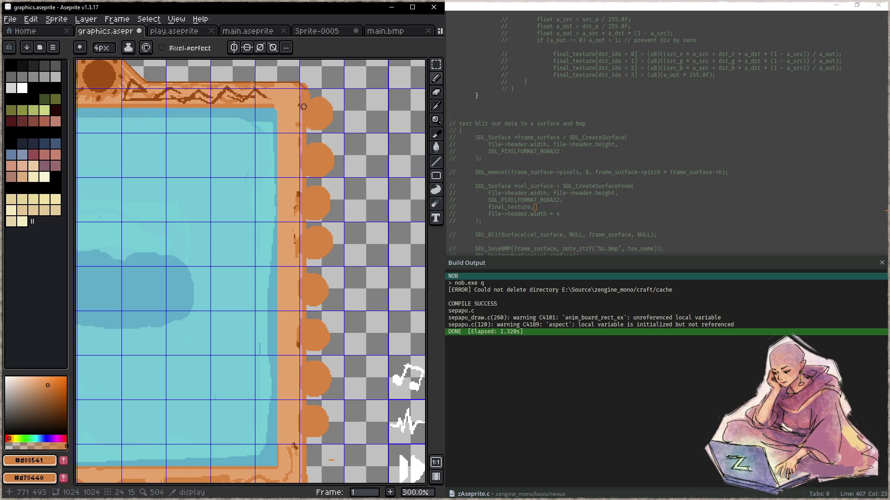
drag(315, 104, 303, 116)
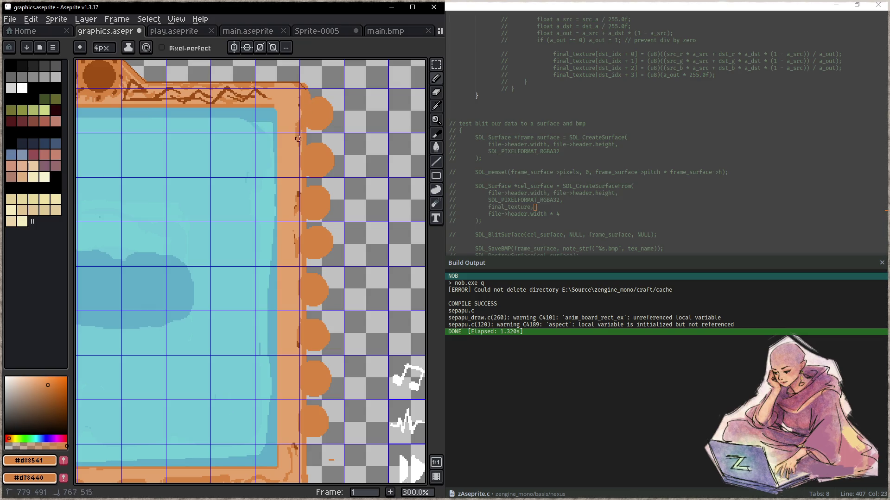
key(ctrl+z)
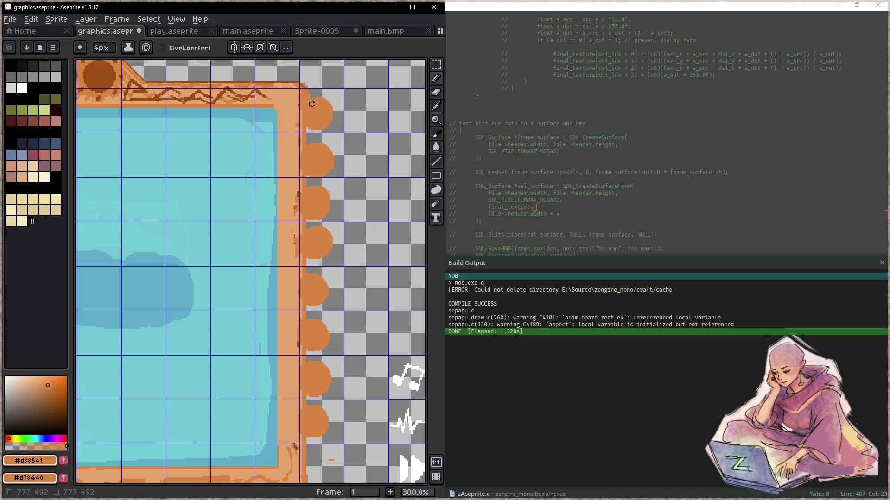
Draw a dark line down the orange border and widen its inner edge
drag(300, 117, 298, 156)
drag(294, 126, 298, 251)
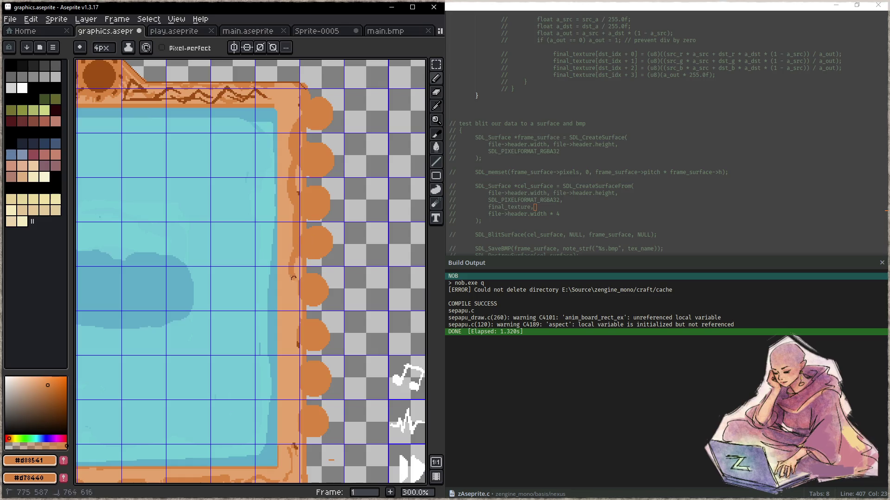
mouse_move(297, 273)
mouse_down()
mouse_move(306, 185)
mouse_move(302, 311)
mouse_move(299, 252)
mouse_move(298, 266)
mouse_up()
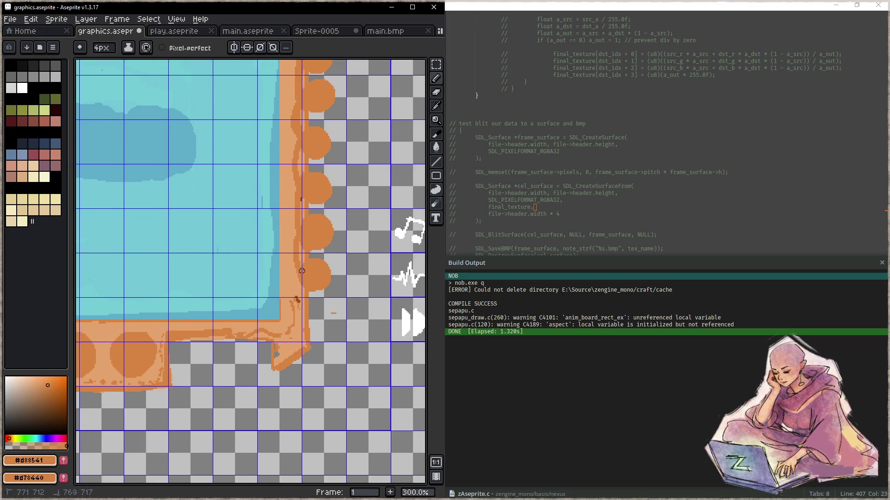
scroll(305, 287, up, 5)
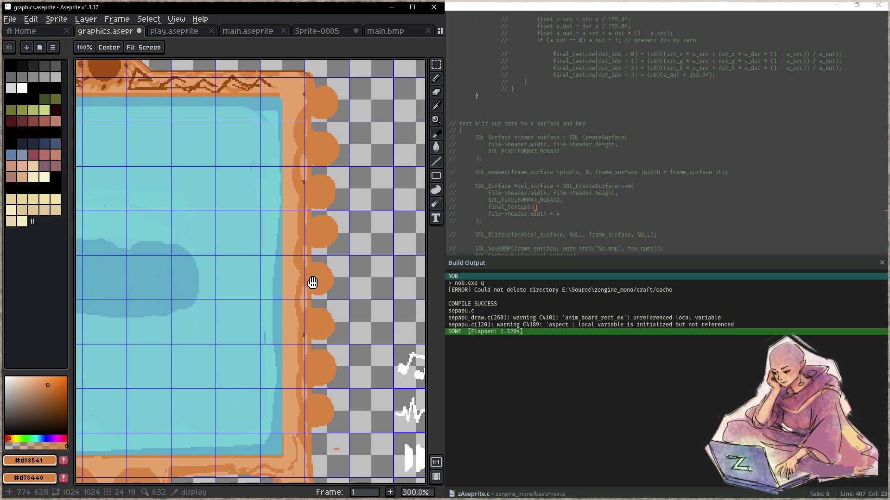
Save graphics.aseprite, then try dark brown marks on the right-edge pegs
key(ctrl+s)
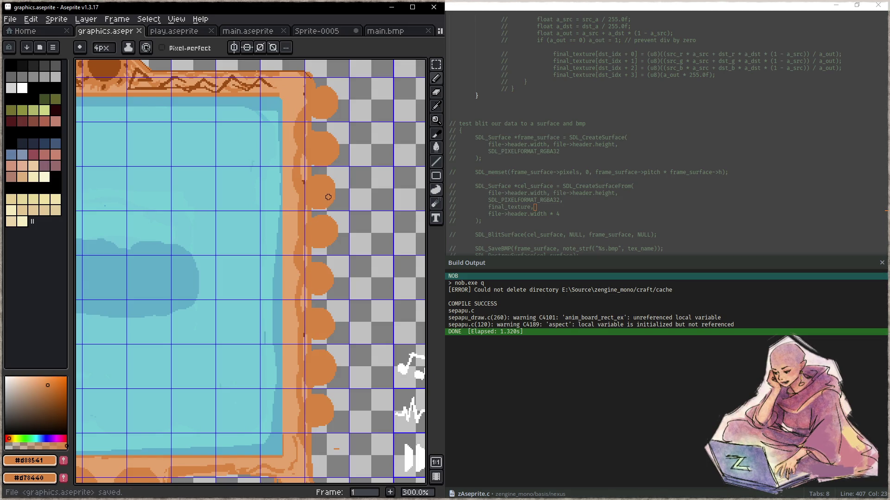
scroll(320, 223, down, 2)
scroll(312, 258, right, 2)
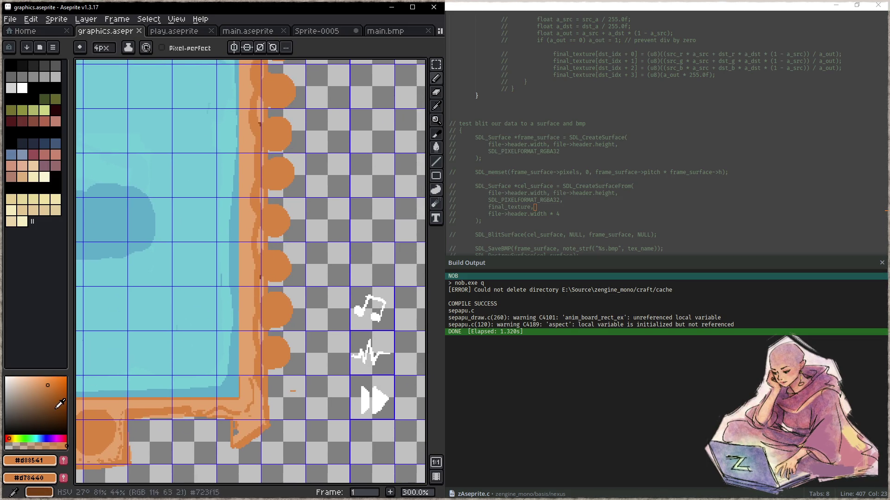
click(60, 421)
drag(274, 350, 271, 361)
drag(274, 305, 278, 308)
drag(271, 264, 272, 268)
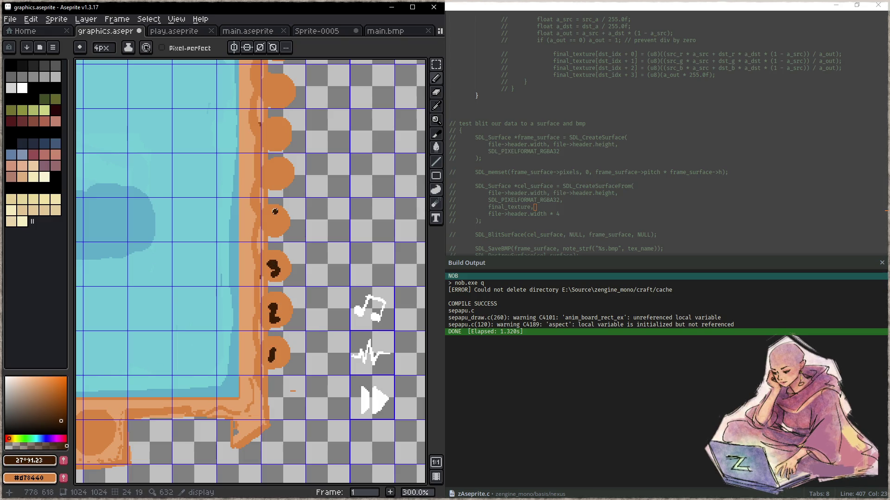
drag(274, 211, 275, 229)
mouse_move(283, 167)
mouse_down()
mouse_move(278, 174)
mouse_move(287, 161)
mouse_up()
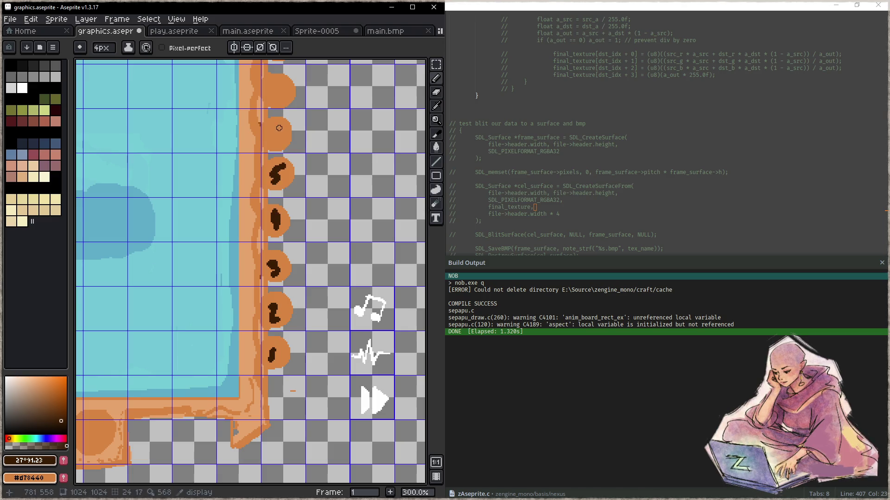
drag(279, 127, 278, 130)
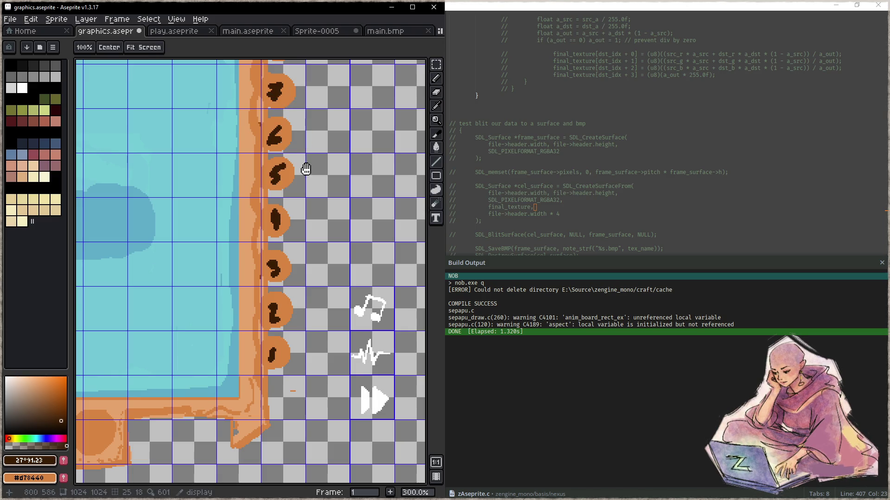
Zoom out to the whole board frame and undo the dark brown peg marks
scroll(304, 168, up, 5)
scroll(291, 149, down, 1)
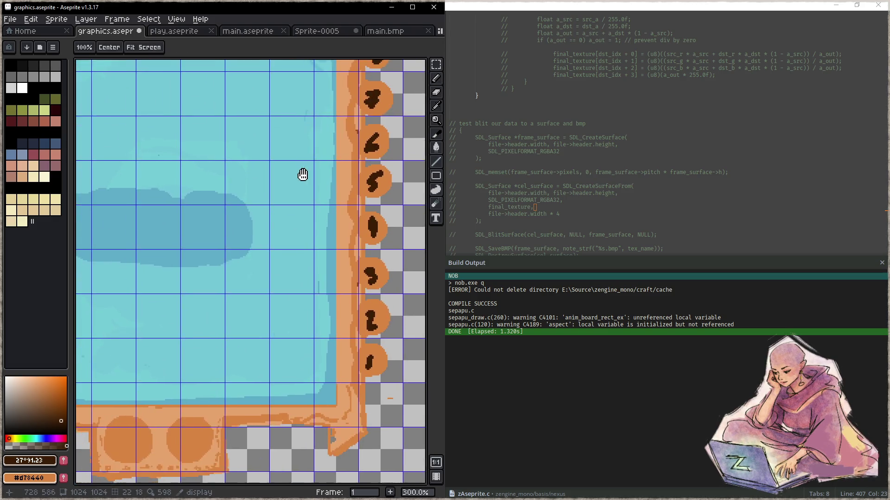
scroll(280, 213, down, 1)
drag(280, 213, 290, 252)
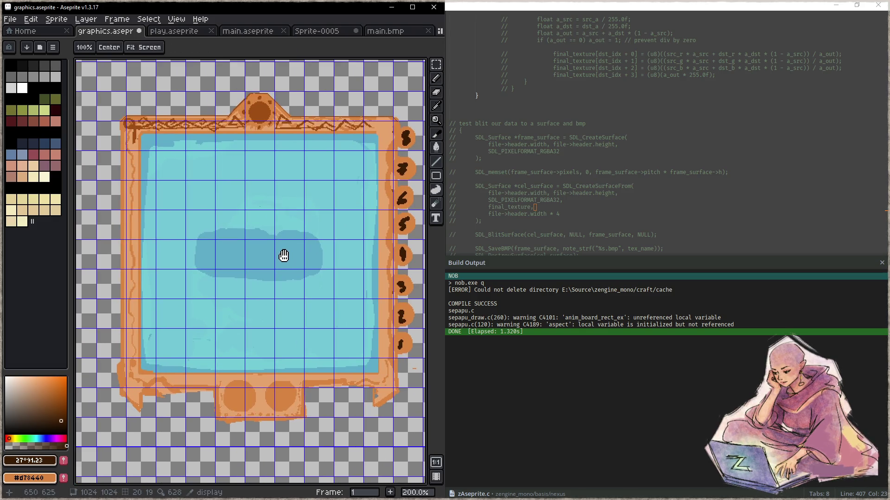
key(ctrl+z)
key(ctrl+z)
key(ctrl+z)
key(ctrl+z)
key(ctrl+z)
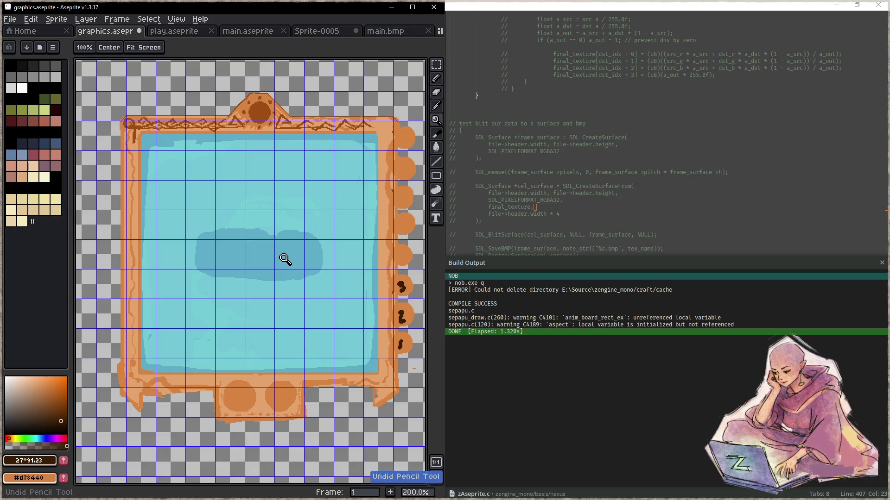
Eyedrop a lighter peach colour near the frame's right edge
key(i)
scroll(256, 290, down, 5)
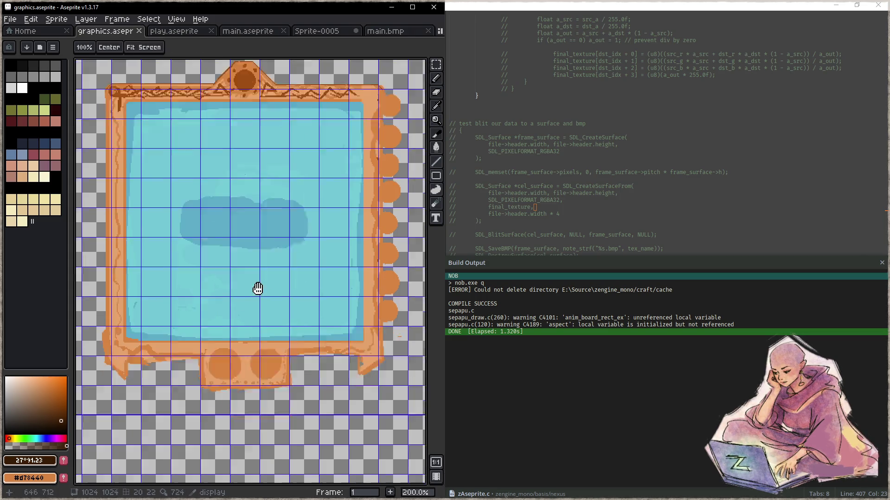
click(243, 277)
drag(270, 202, 235, 334)
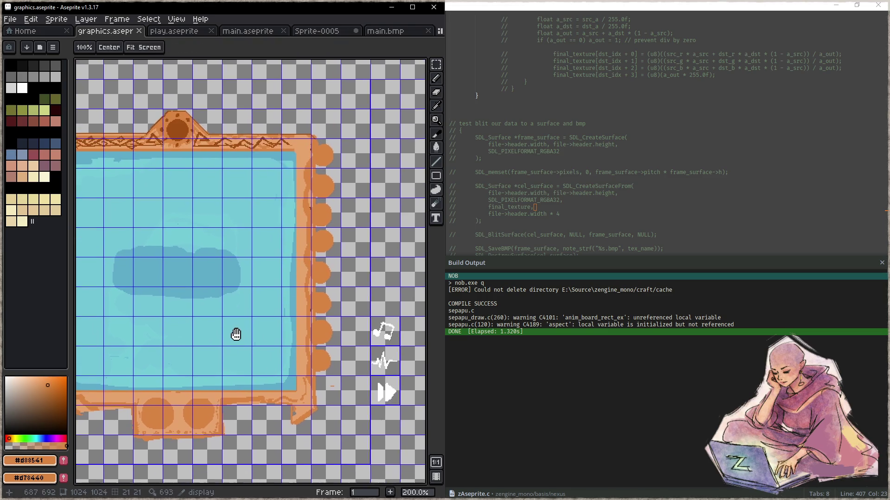
click(320, 143)
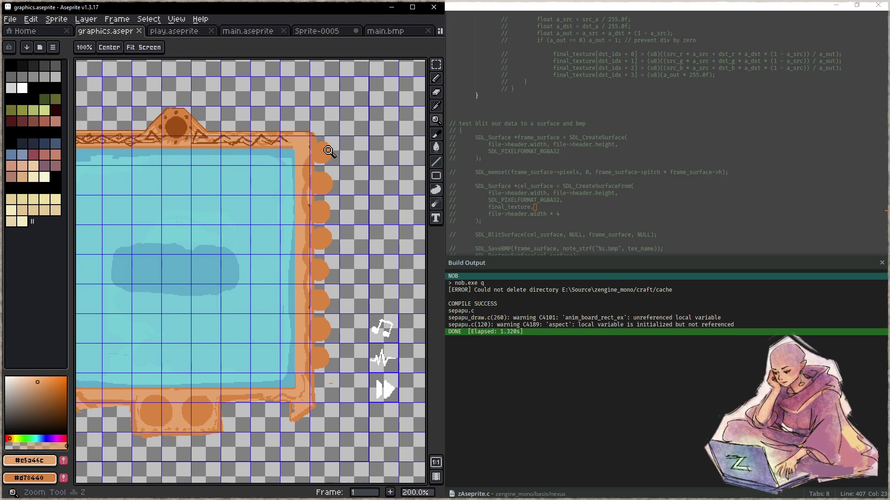
Repaint the top pegs and the right border strip peach with a 10px brush
scroll(321, 150, up, 1)
key(b)
key(plus)
key(plus)
key(plus)
mouse_move(320, 154)
mouse_down()
mouse_move(303, 214)
mouse_move(329, 199)
mouse_move(313, 213)
mouse_move(318, 153)
mouse_up()
key(space)
mouse_move(317, 173)
mouse_down()
mouse_move(322, 186)
mouse_move(332, 179)
mouse_move(318, 357)
mouse_move(328, 357)
mouse_move(327, 311)
mouse_move(307, 298)
mouse_move(299, 241)
mouse_move(301, 174)
mouse_up()
key(space)
key(space)
mouse_move(302, 188)
mouse_down()
mouse_move(302, 317)
mouse_move(306, 212)
mouse_up()
With a 4px brush, ring six pegs down the right edge in darker orange #d88541
key(minus)
key(minus)
key(minus)
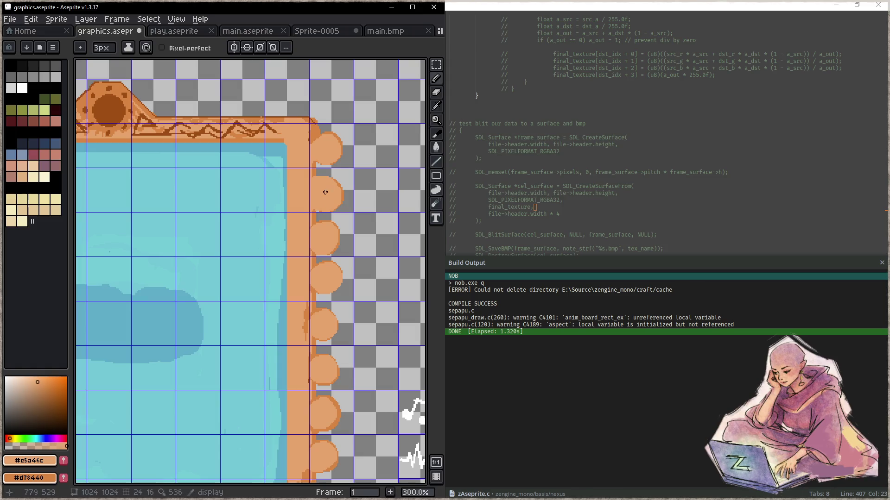
key(alt)
alt+click(319, 212)
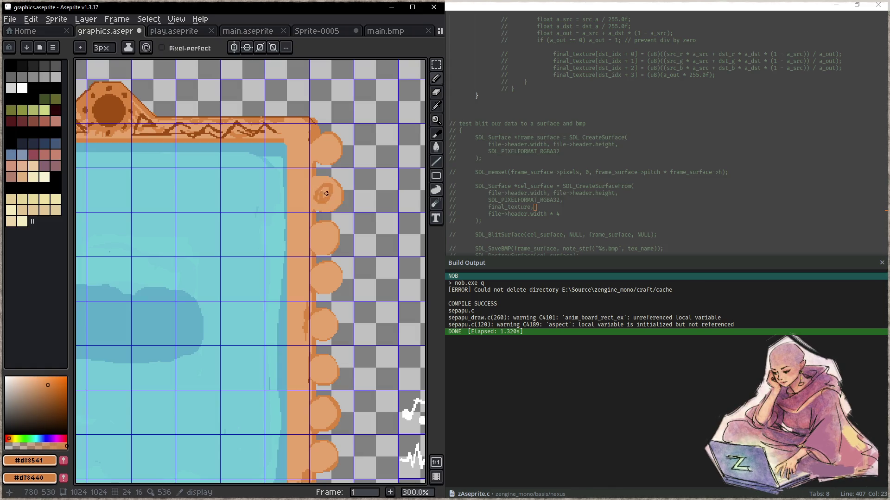
click(323, 193)
click(326, 149)
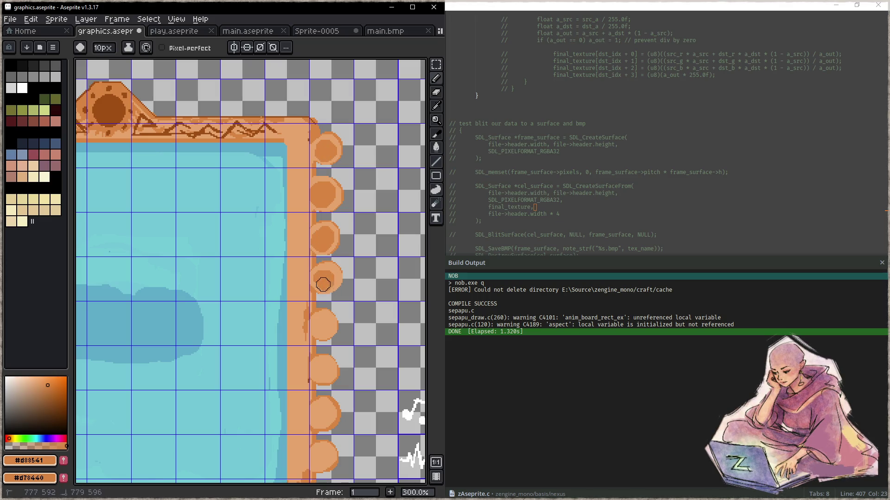
scroll(326, 278, down, 2)
click(322, 224)
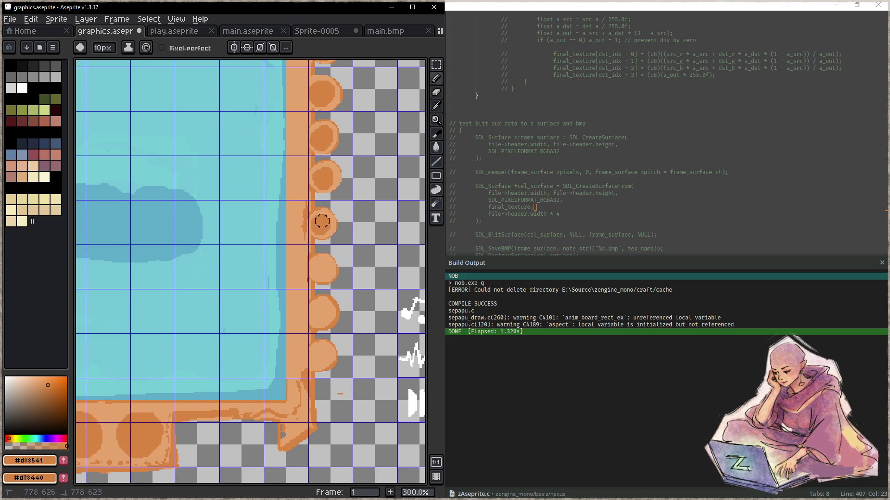
click(321, 270)
click(318, 315)
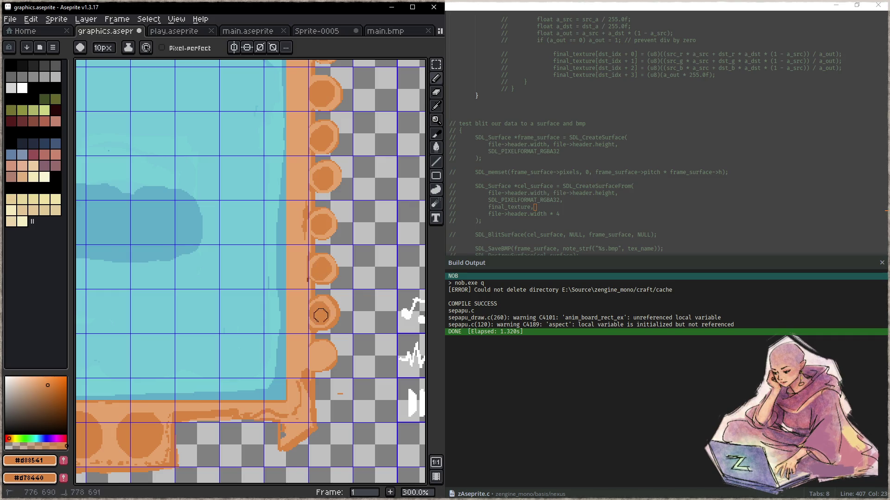
click(321, 353)
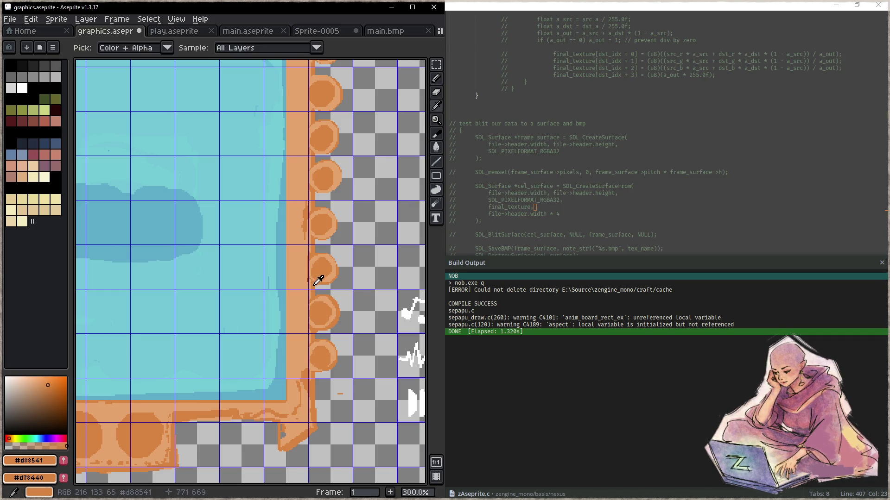
Shrink the pencil to 1px and draw thin vine curls down the lower right frame edge
key(minus)
key(minus)
key(minus)
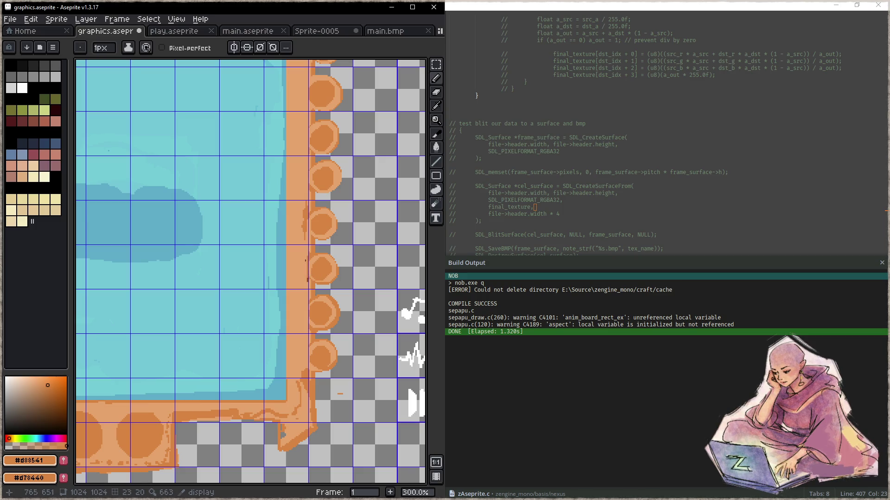
mouse_move(304, 261)
mouse_down()
mouse_move(295, 307)
mouse_move(304, 285)
mouse_up()
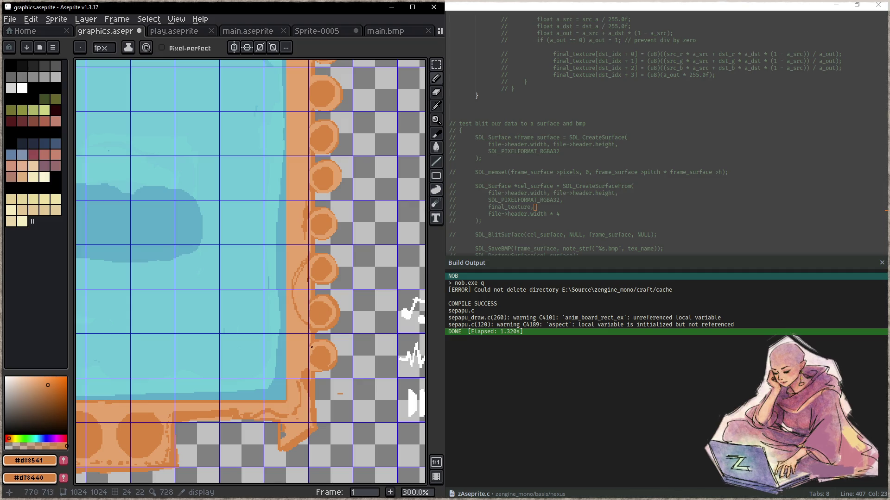
drag(314, 368, 314, 368)
drag(308, 303, 307, 311)
drag(309, 279, 309, 280)
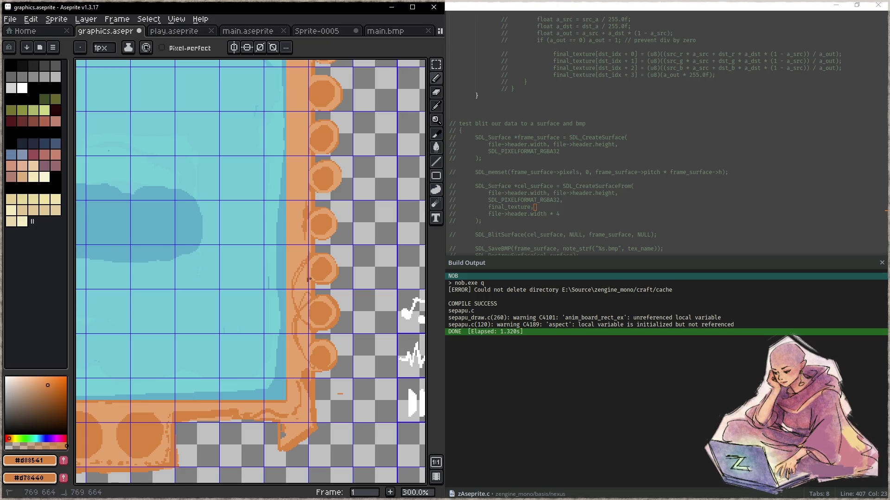
Extend the vine line up the right frame edge to the top peg, then zoom out
drag(312, 215, 310, 235)
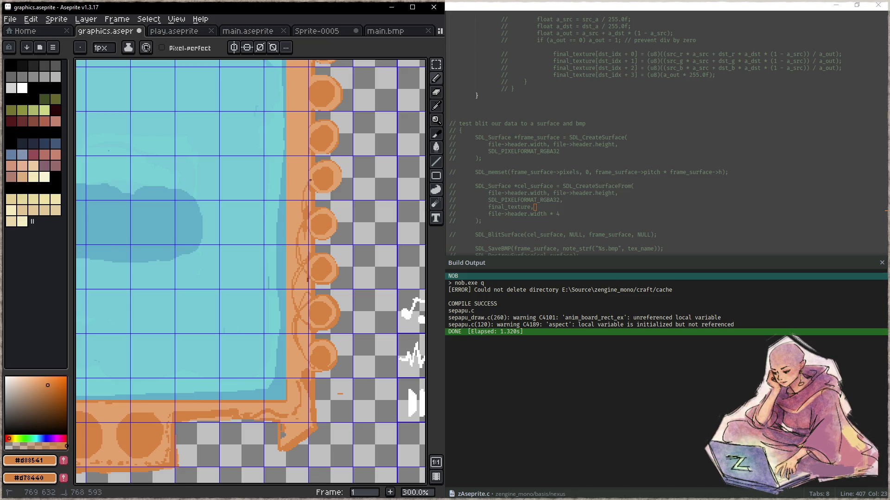
drag(307, 183, 308, 189)
scroll(308, 189, up, 2)
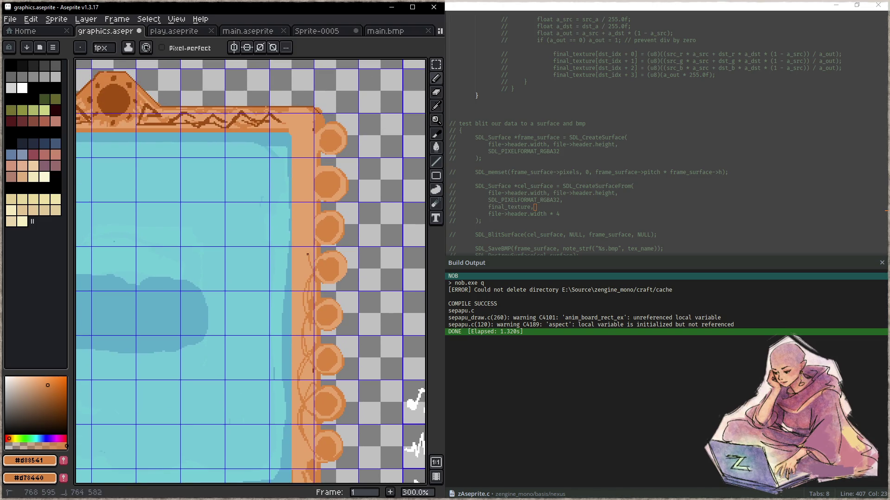
mouse_move(313, 275)
mouse_down()
mouse_move(315, 217)
mouse_move(308, 229)
mouse_move(305, 220)
mouse_move(308, 233)
mouse_up()
drag(317, 198, 327, 133)
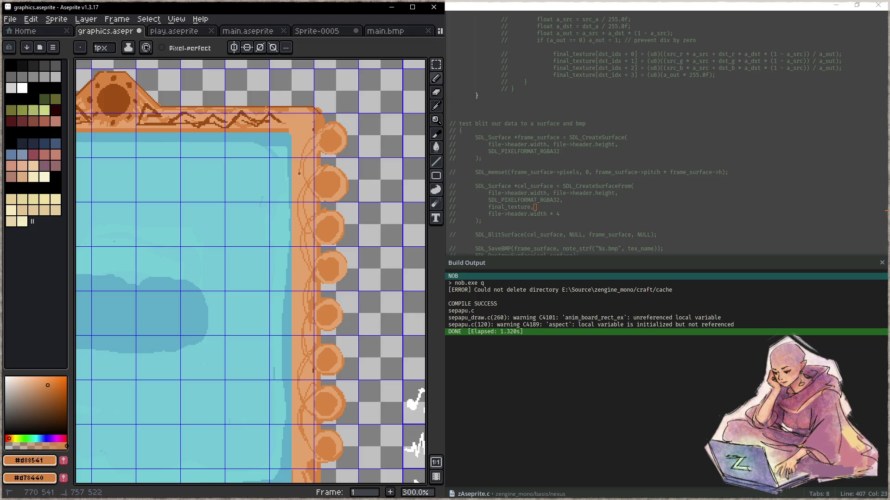
key(z)
scroll(313, 254, down, 2)
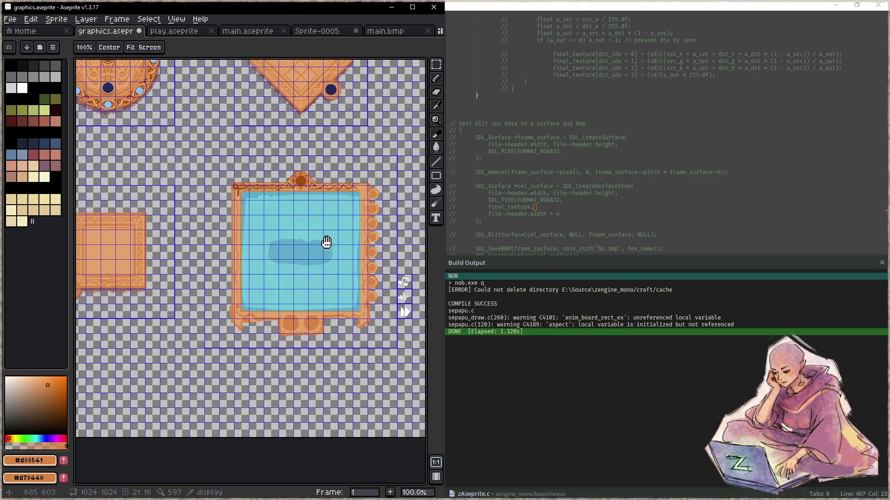
scroll(334, 258, up, 2)
scroll(348, 268, down, 1)
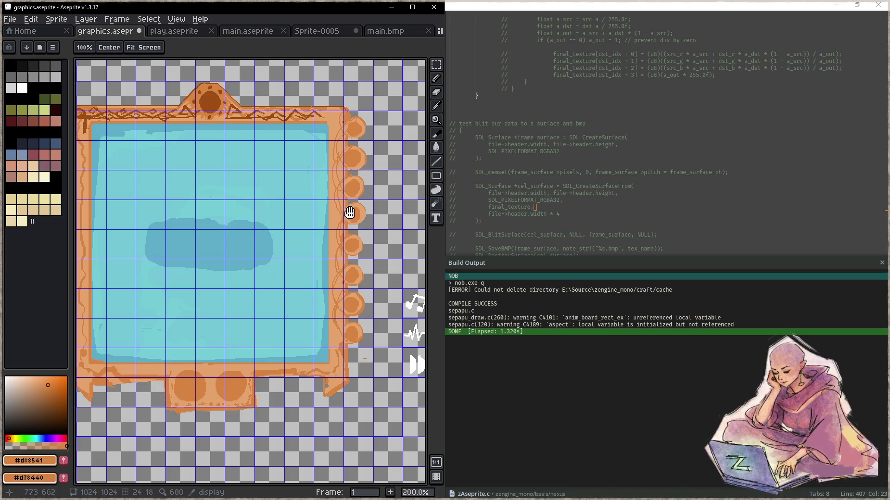
scroll(324, 246, up, 3)
scroll(324, 246, right, 2)
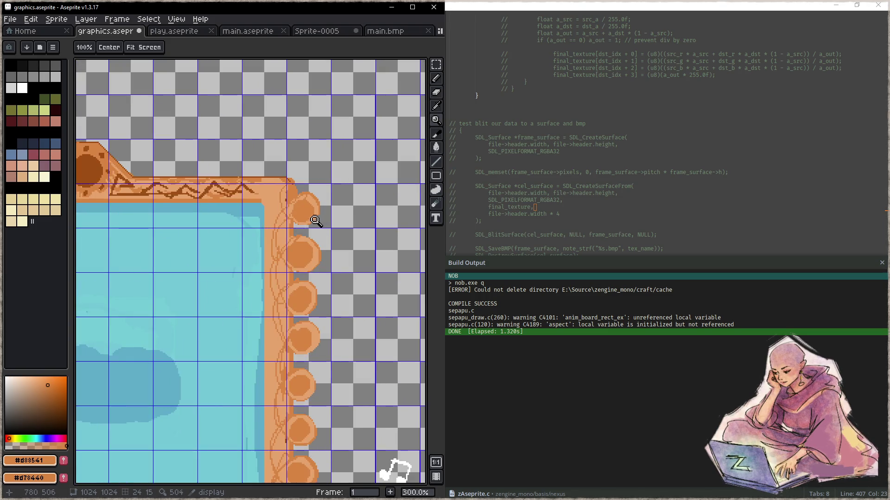
scroll(296, 227, down, 1)
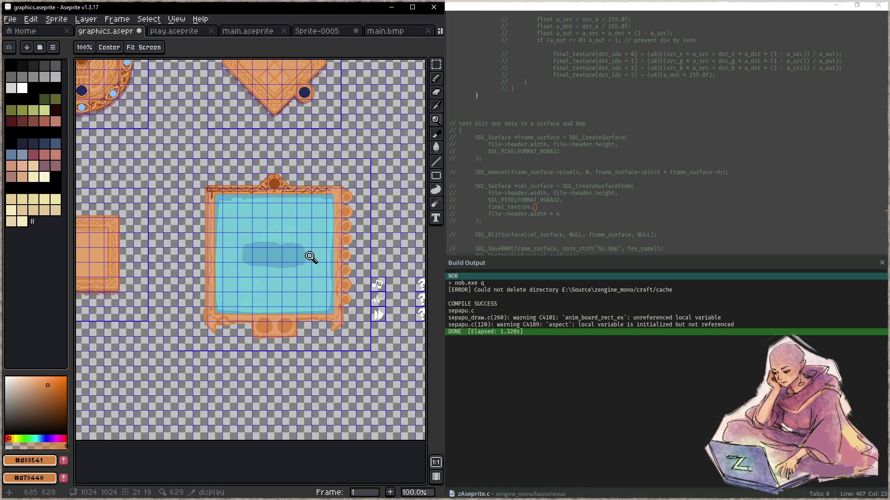
click(307, 256)
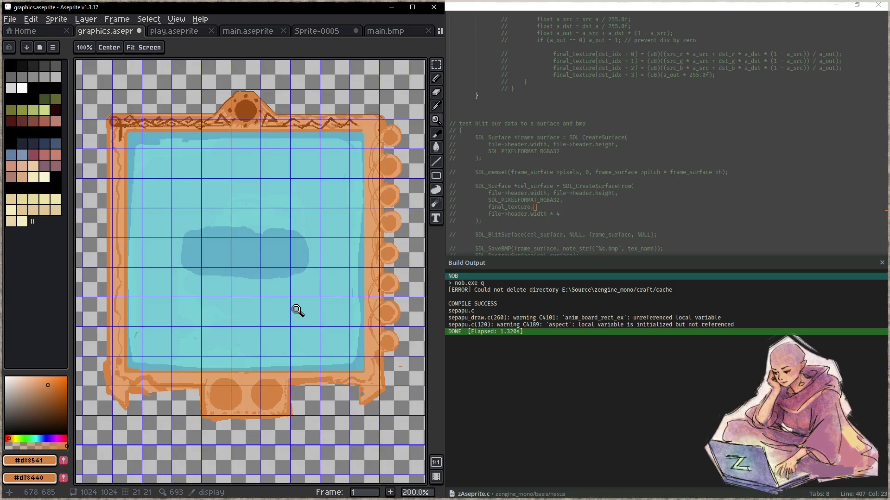